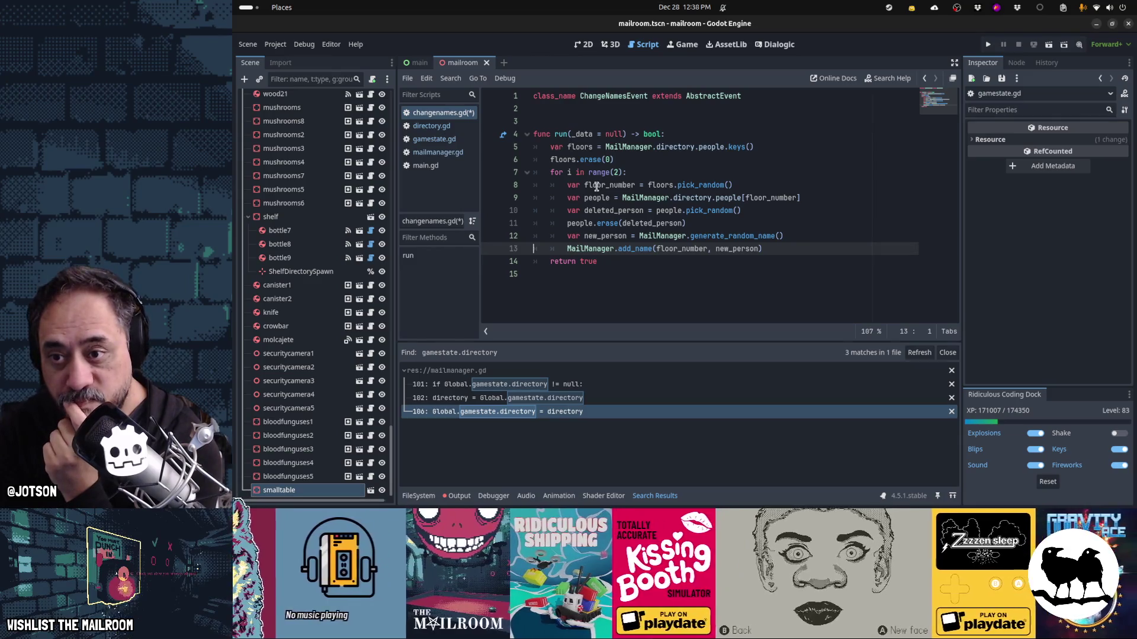
- Save changenames.gd and check how directory.gd and gamestate.gd store the directory
key(Up)
key(Up)
key(Up)
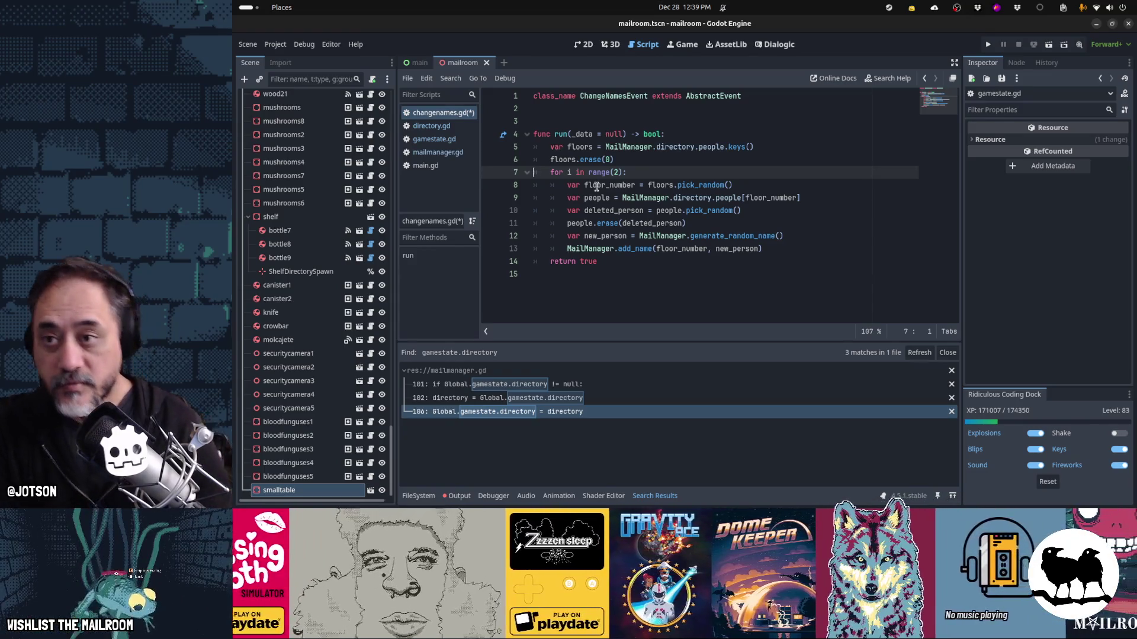
key(ctrl+s)
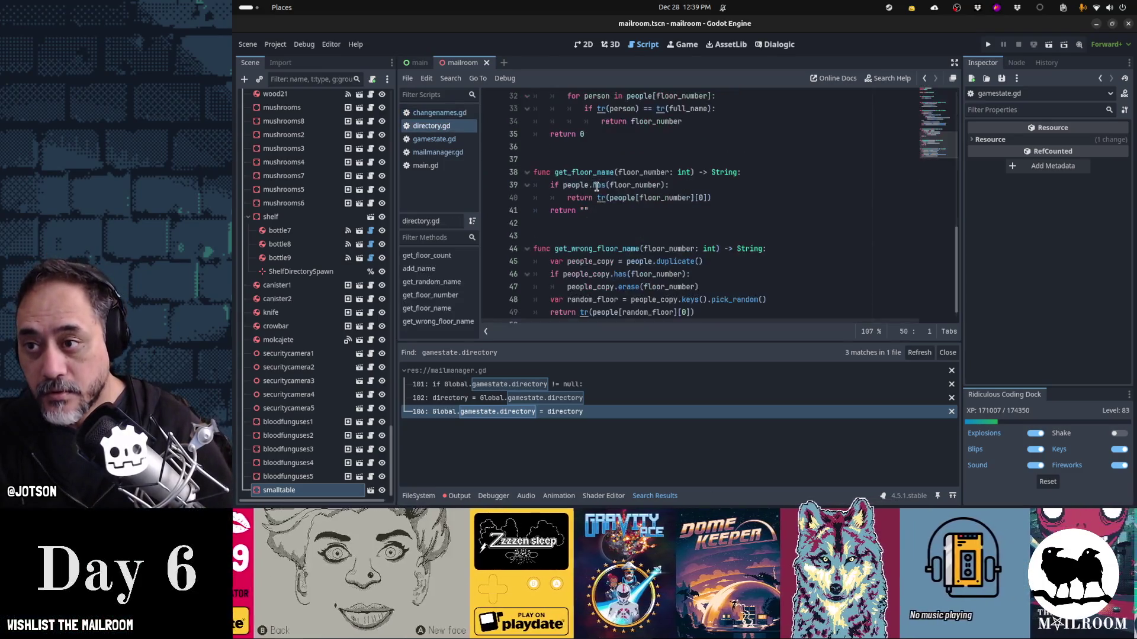
key(alt+Left)
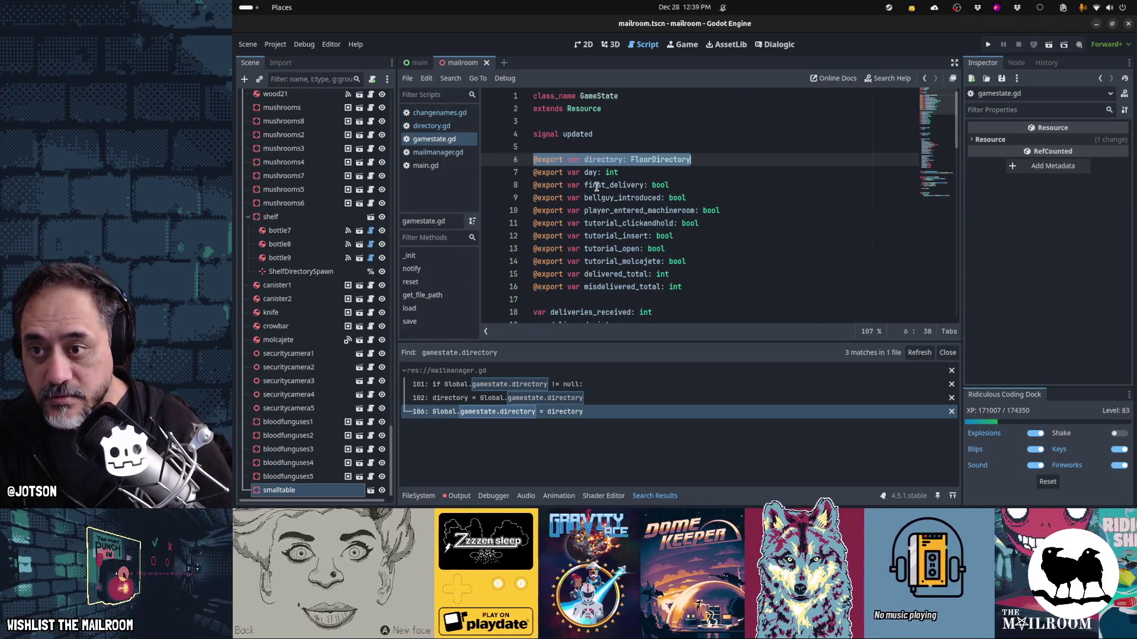
key(alt+Left)
key(alt+Left)
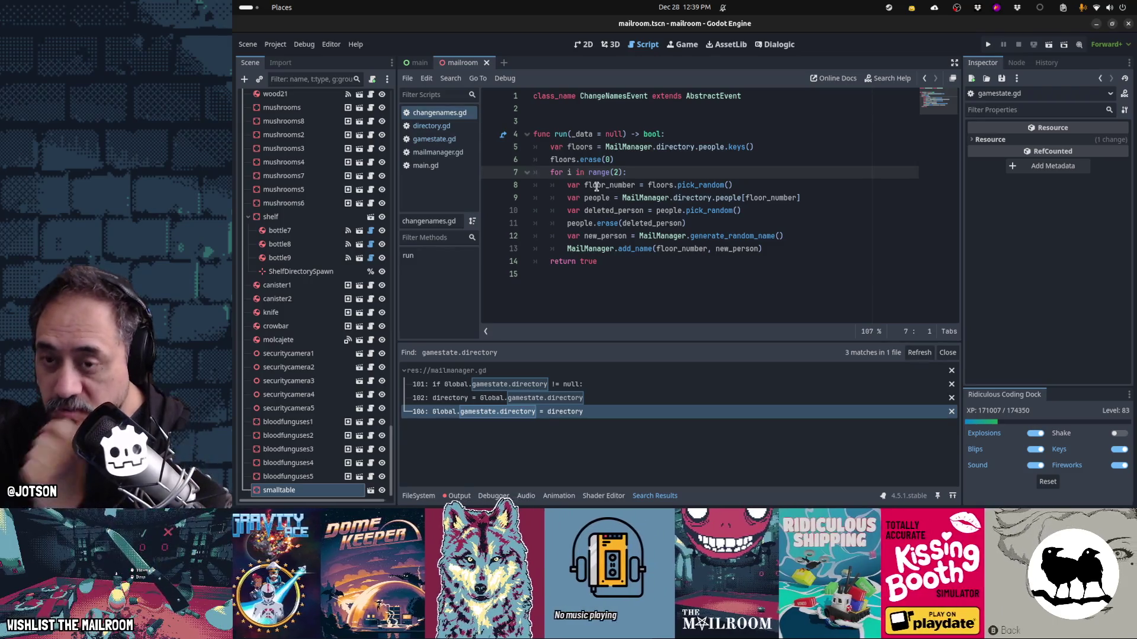
- Inspect the floors variable and its .keys() call on line 5 of run()
key(Up)
key(Up)
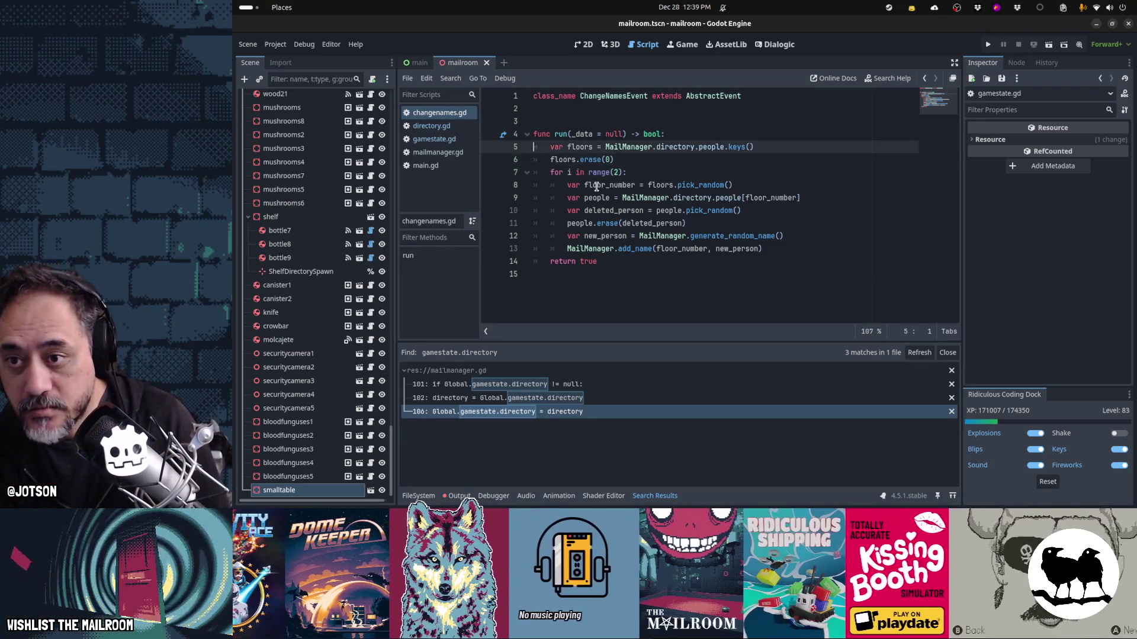
key(ctrl+shift+Right)
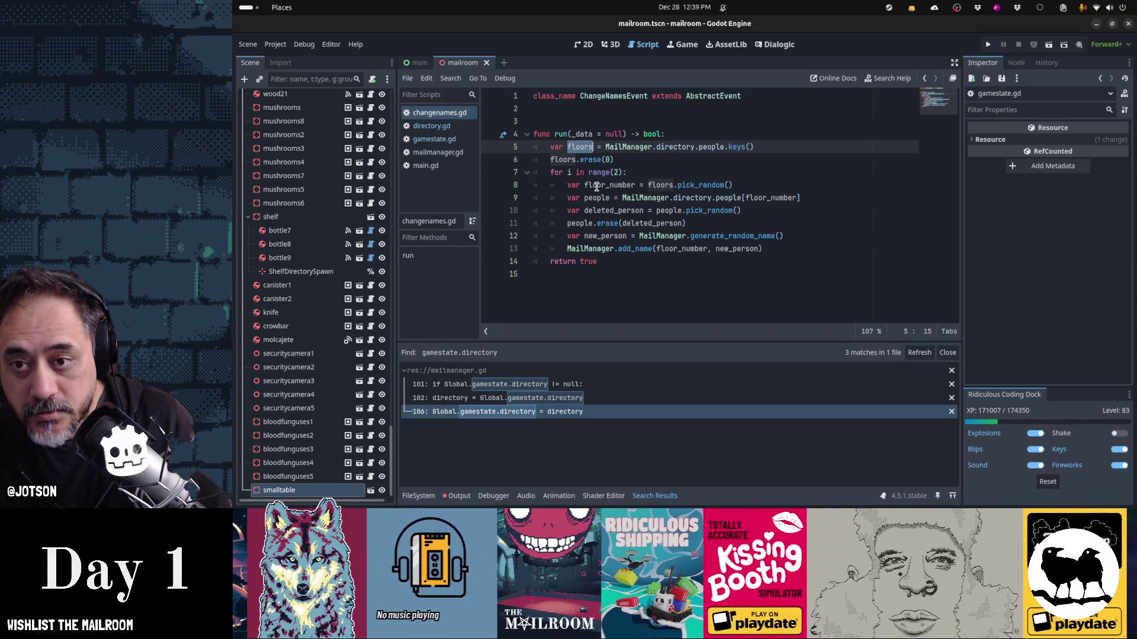
key(End)
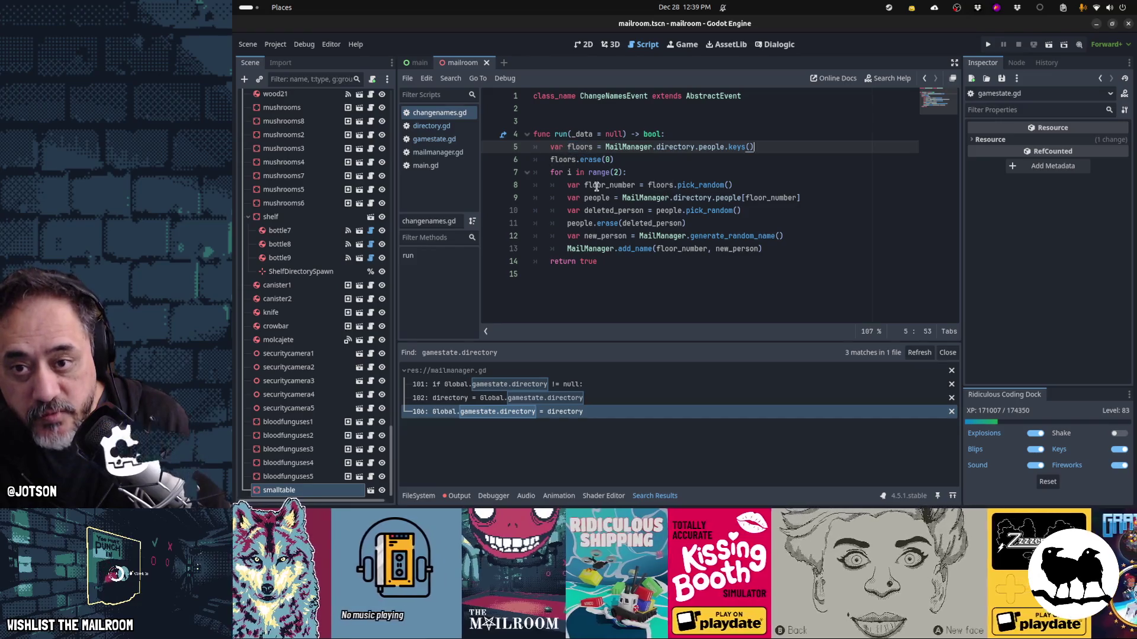
key(shift+Left)
key(shift+Left)
key(shift+Left)
key(Left)
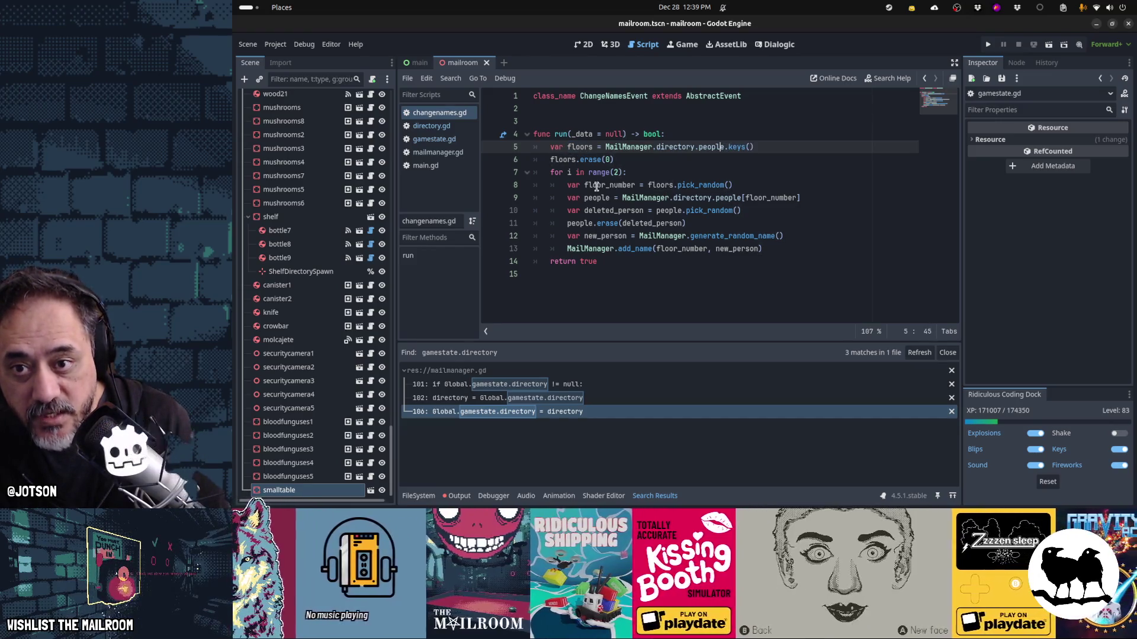
key(Down)
key(Down)
key(Down)
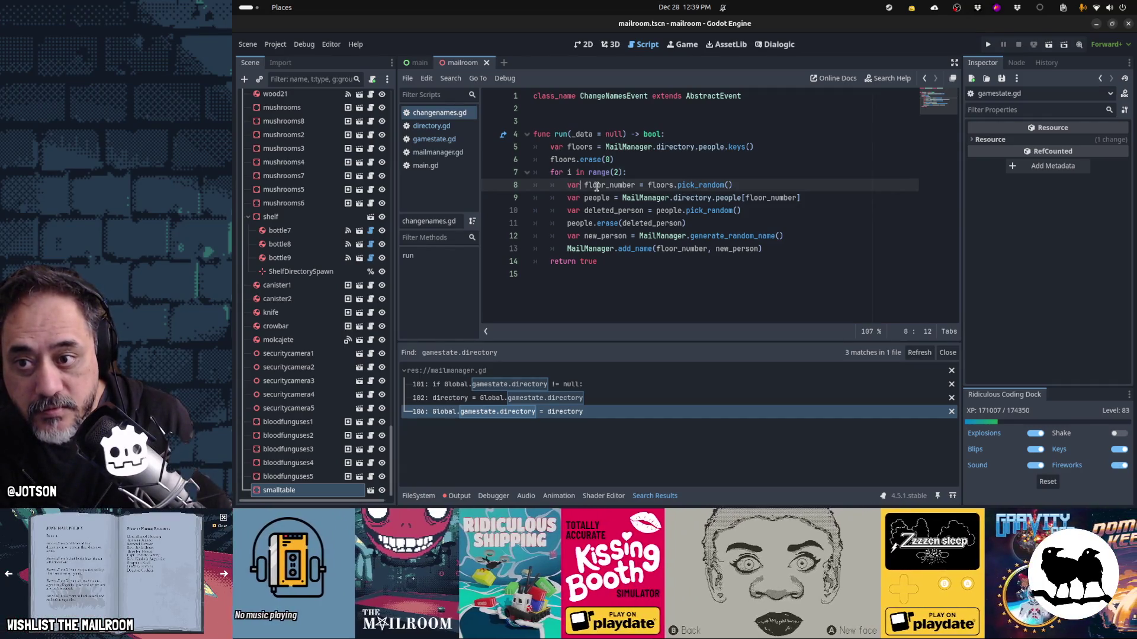
- Select floor_number, people and deleted_person on lines 8–11, leaving the caret before people
double_click(596, 187)
key(Down)
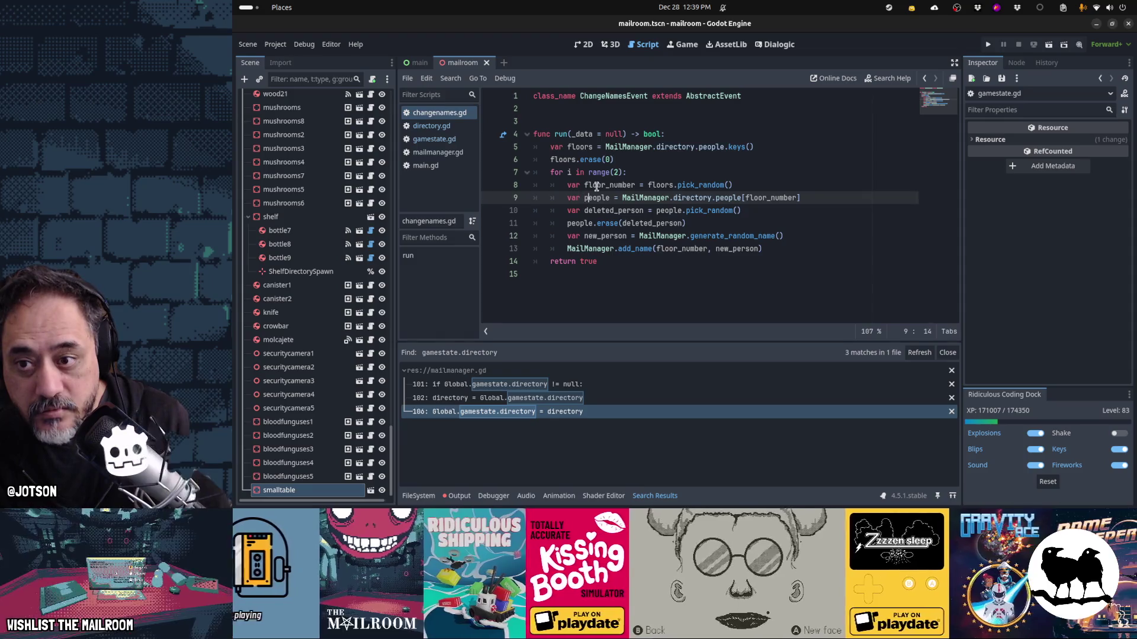
key(ctrl+shift+Right)
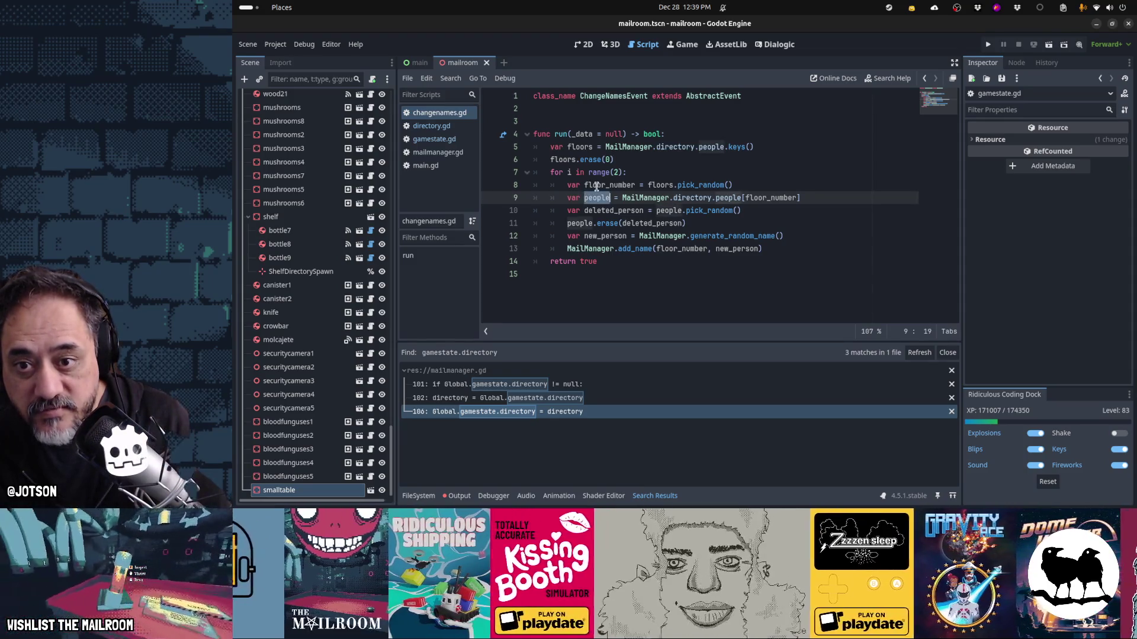
key(Down)
key(ctrl+Left)
key(ctrl+shift+Right)
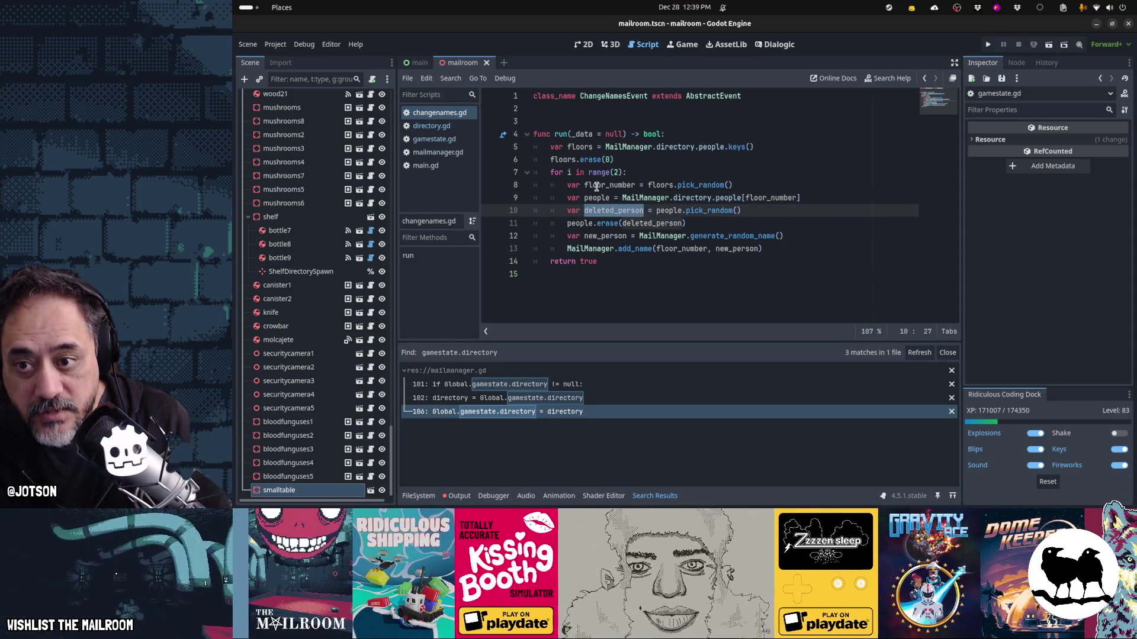
key(Down)
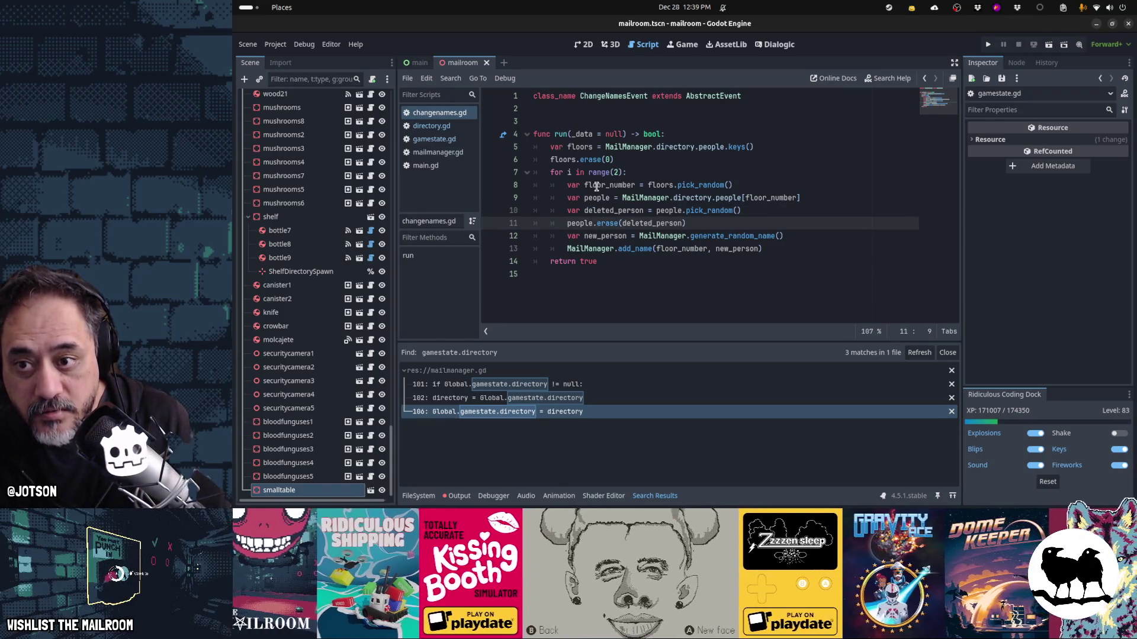
key(ctrl+shift+Right)
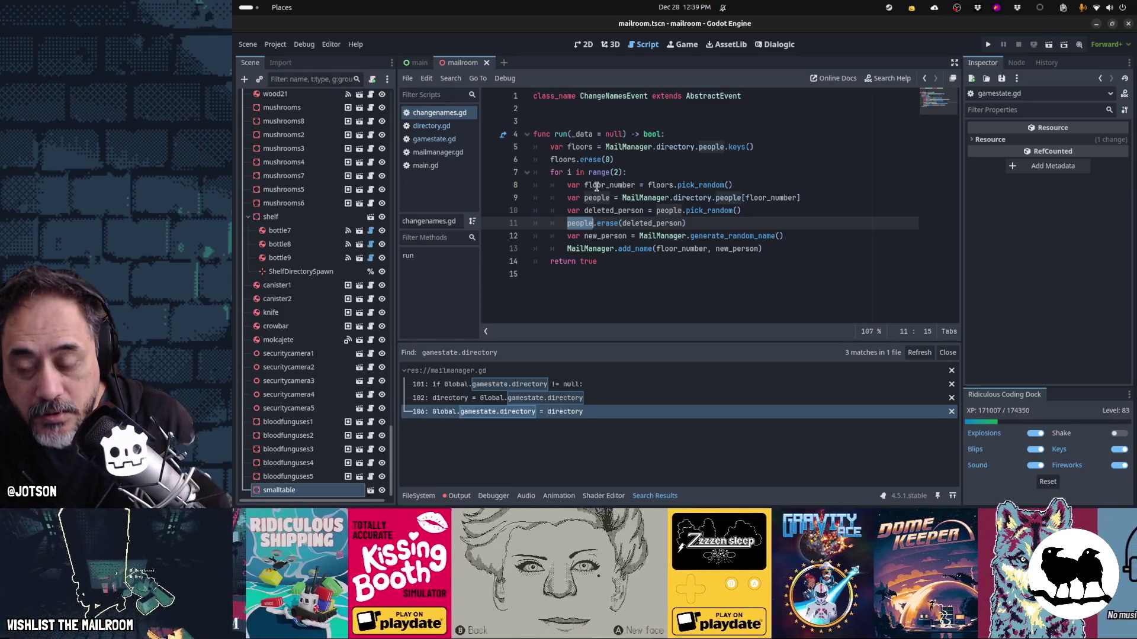
key(Left)
- Insert 'MailManager.directory.people.' on line 11 and revisit deleted_person on line 10
text(MailManager.)
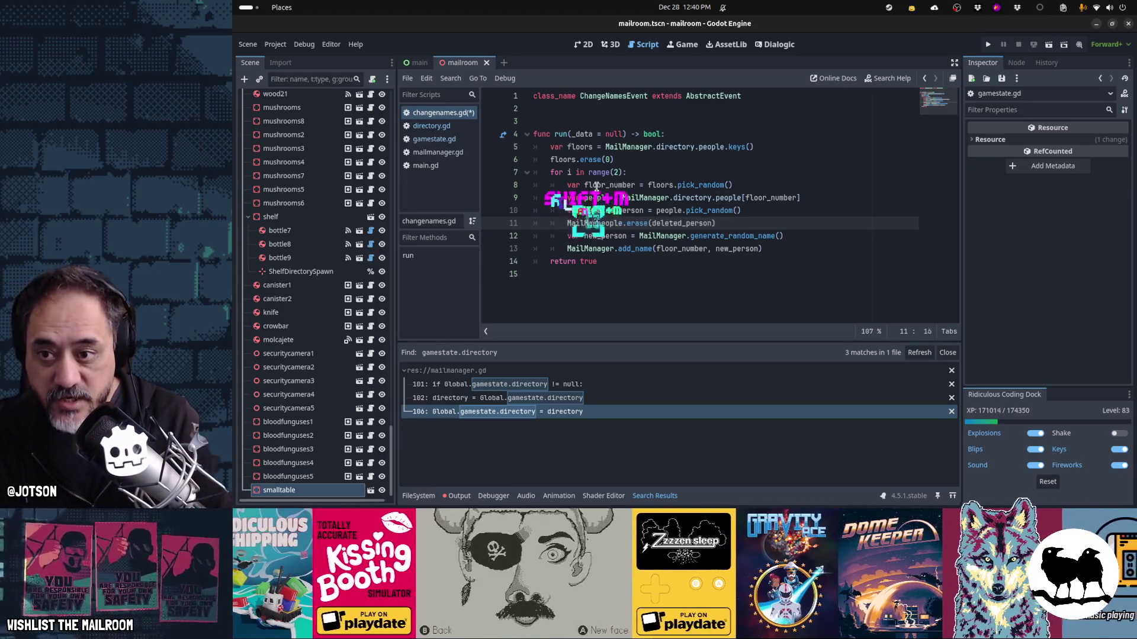
text(directory.people)
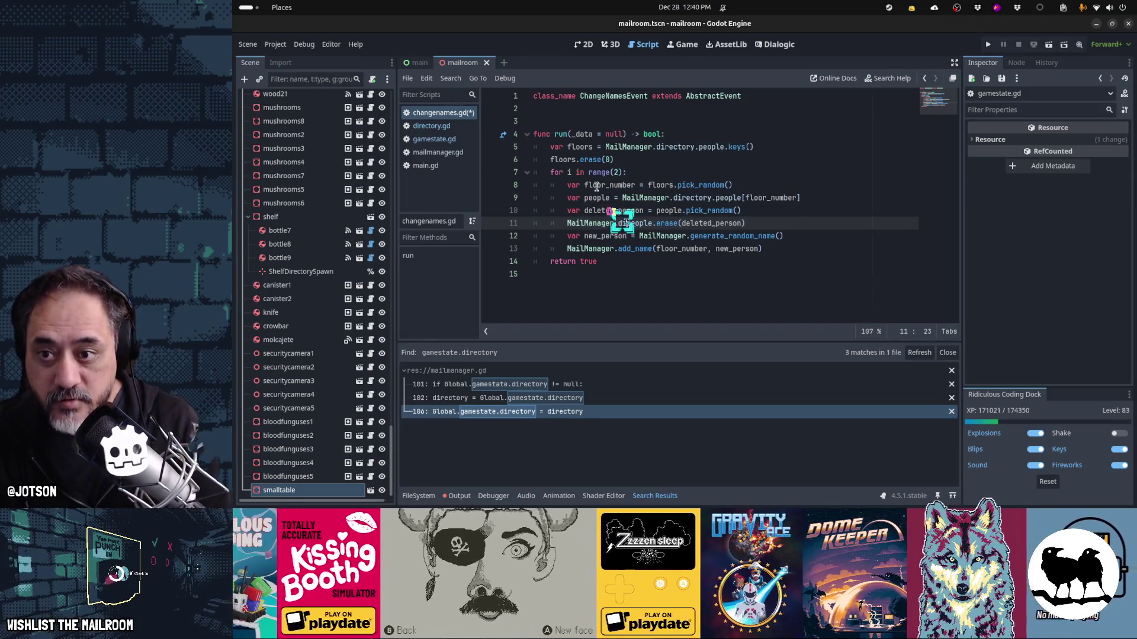
text(.)
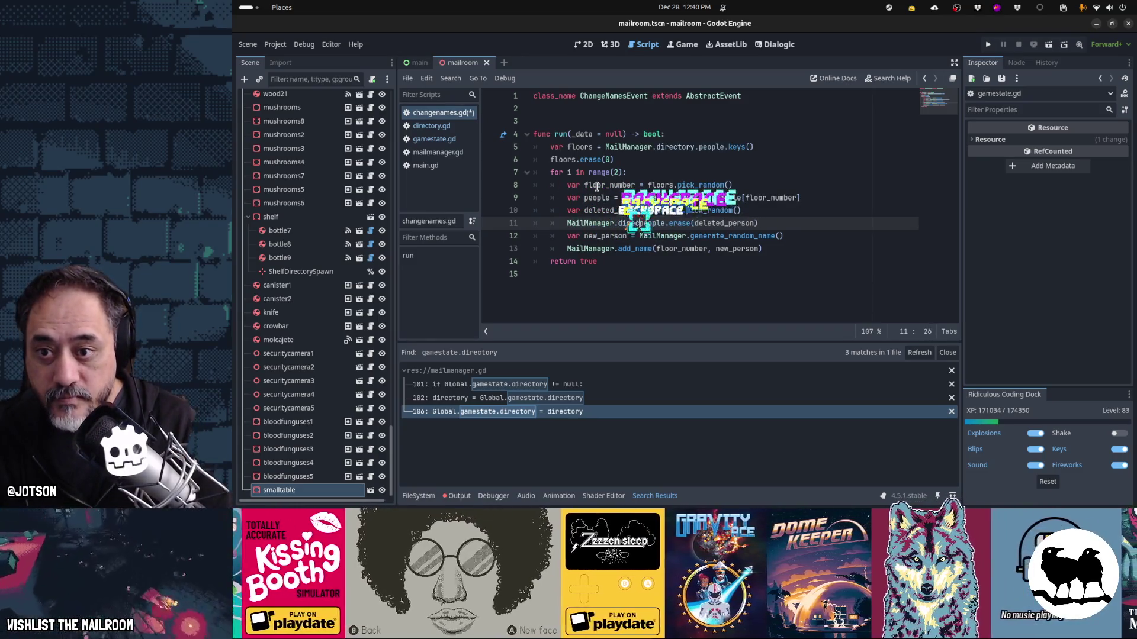
key(Home)
key(Home)
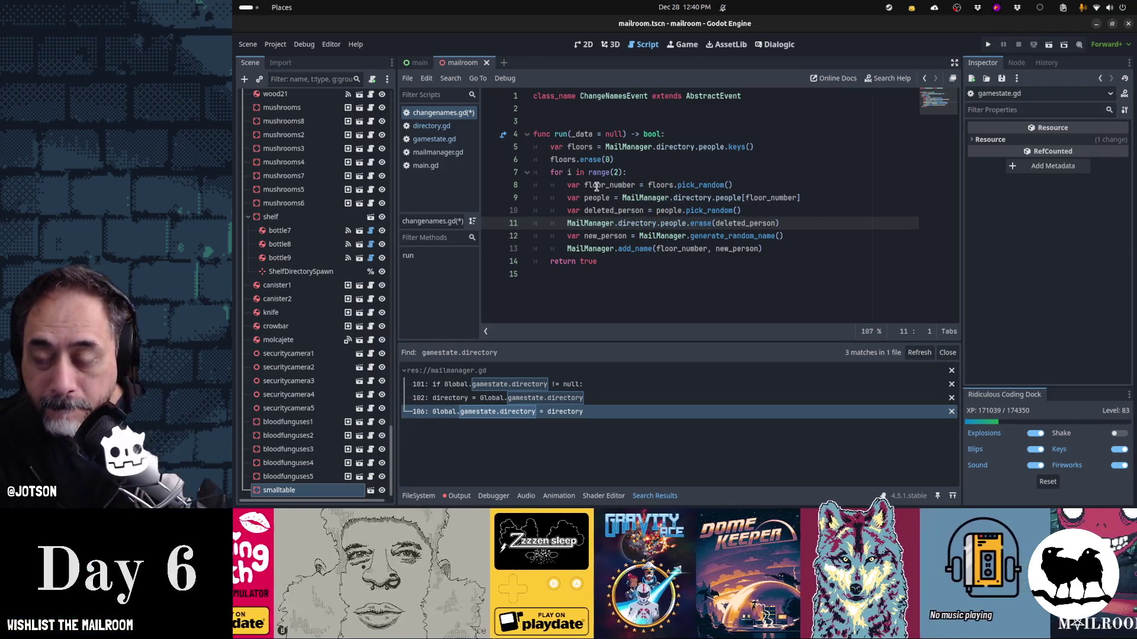
key(Up)
key(Up)
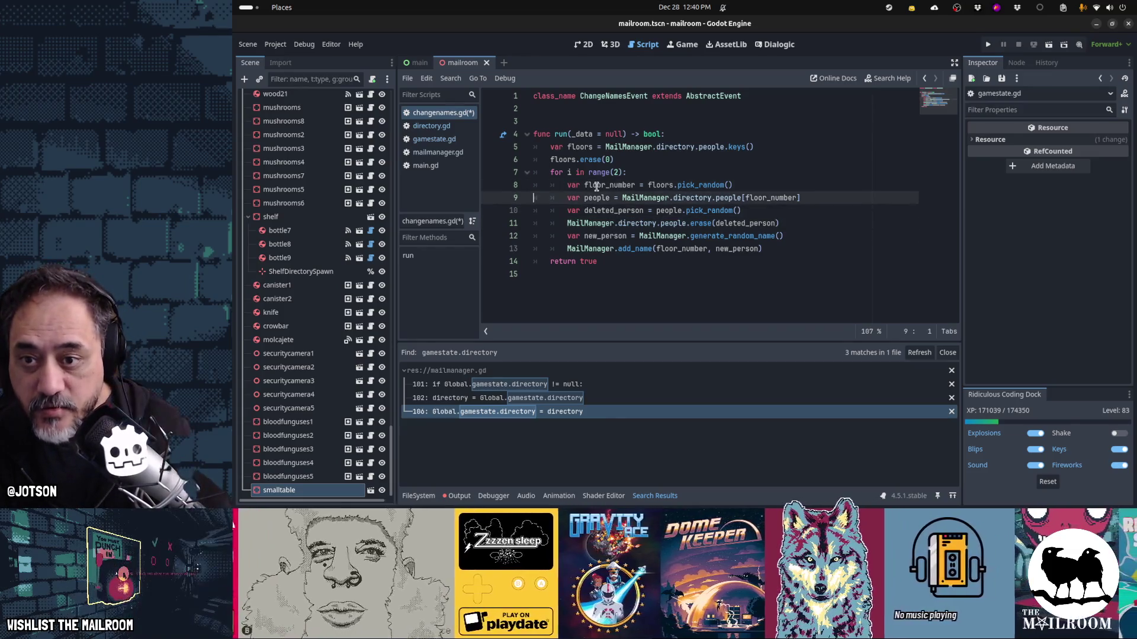
key(ctrl+Right)
key(Down)
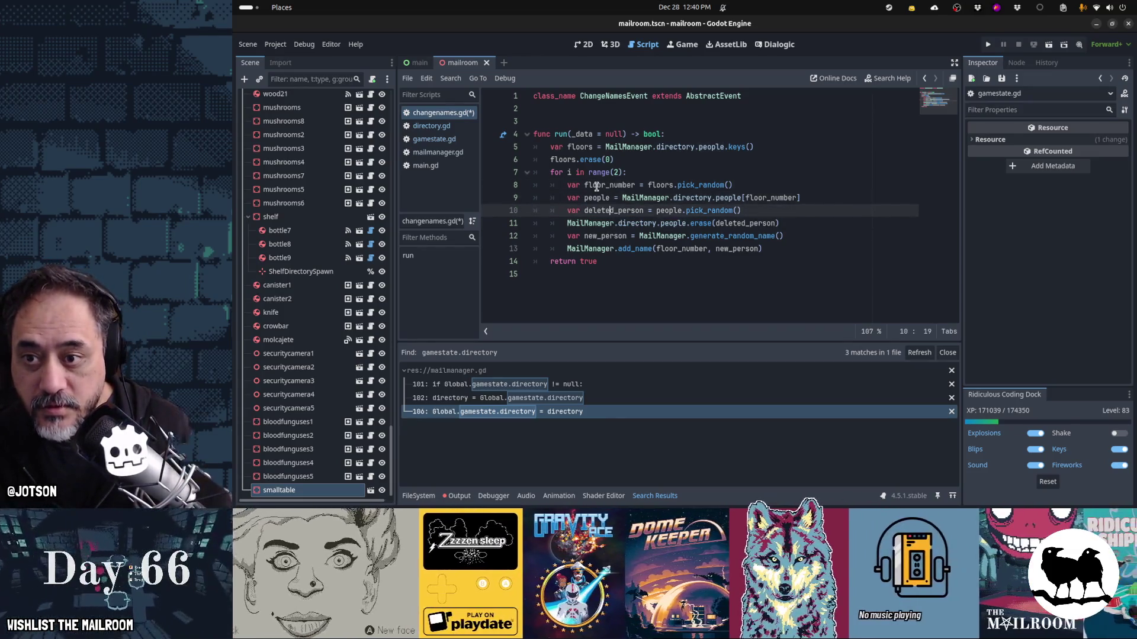
key(ctrl+d)
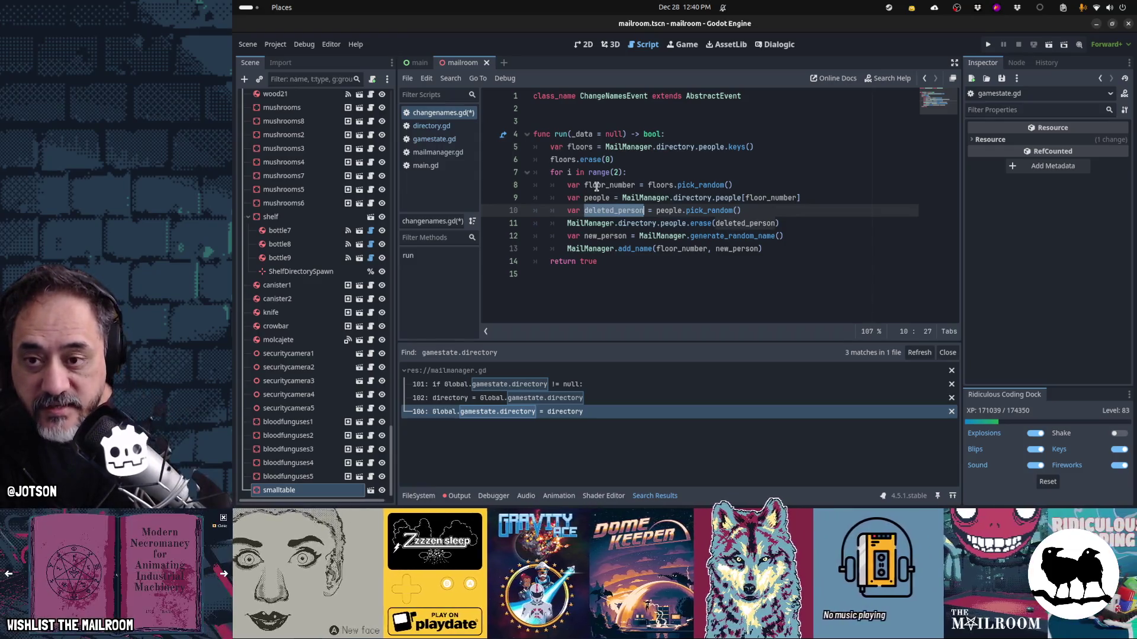
key(Home)
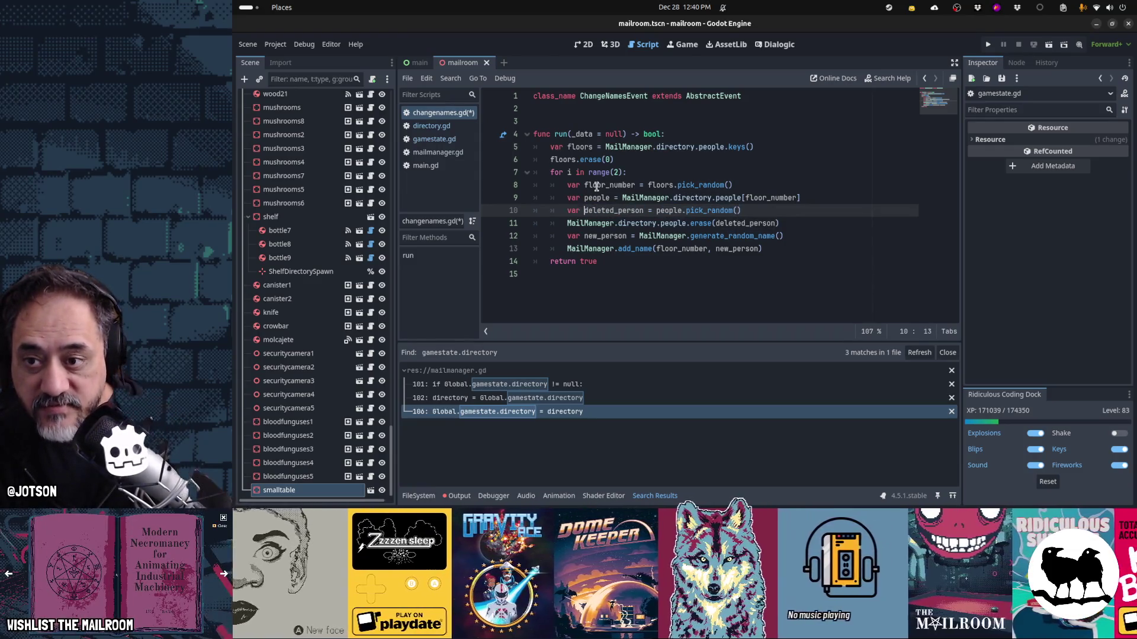
key(ctrl+d)
key(Down)
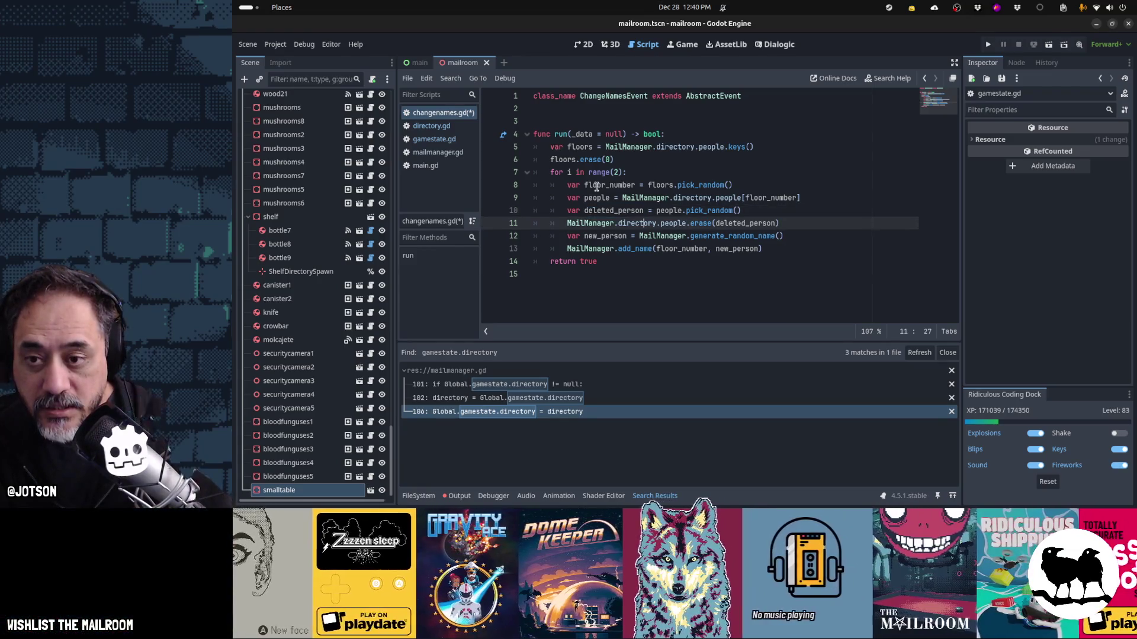
- Review the deleted_person and MailManager.directory.people references on lines 10–11
key(Up)
key(ctrl+shift+Left)
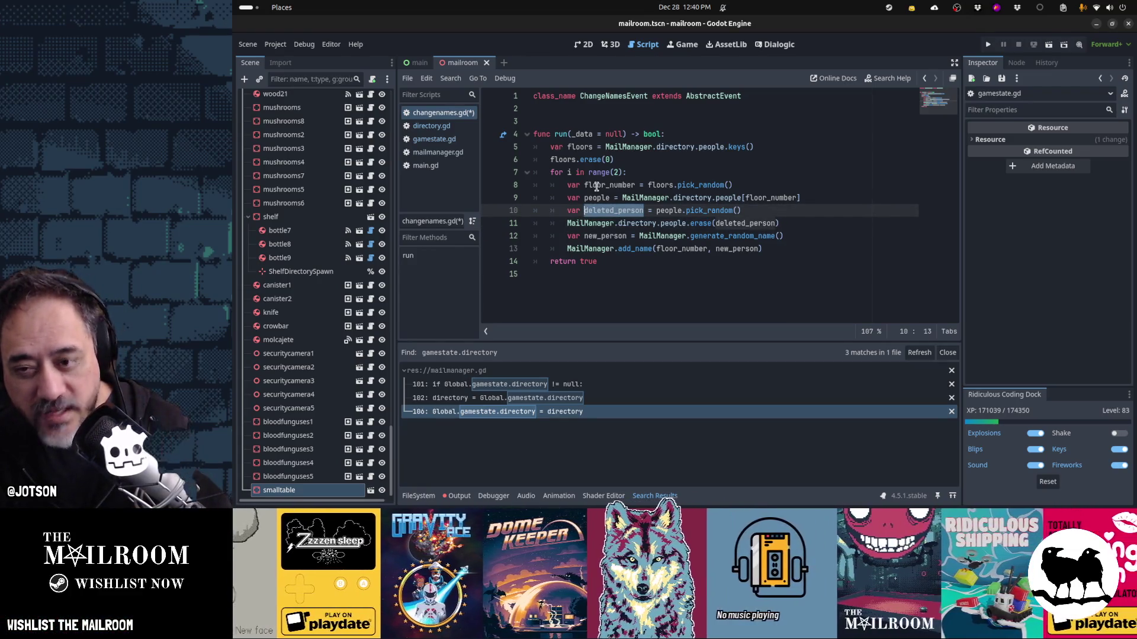
key(Down)
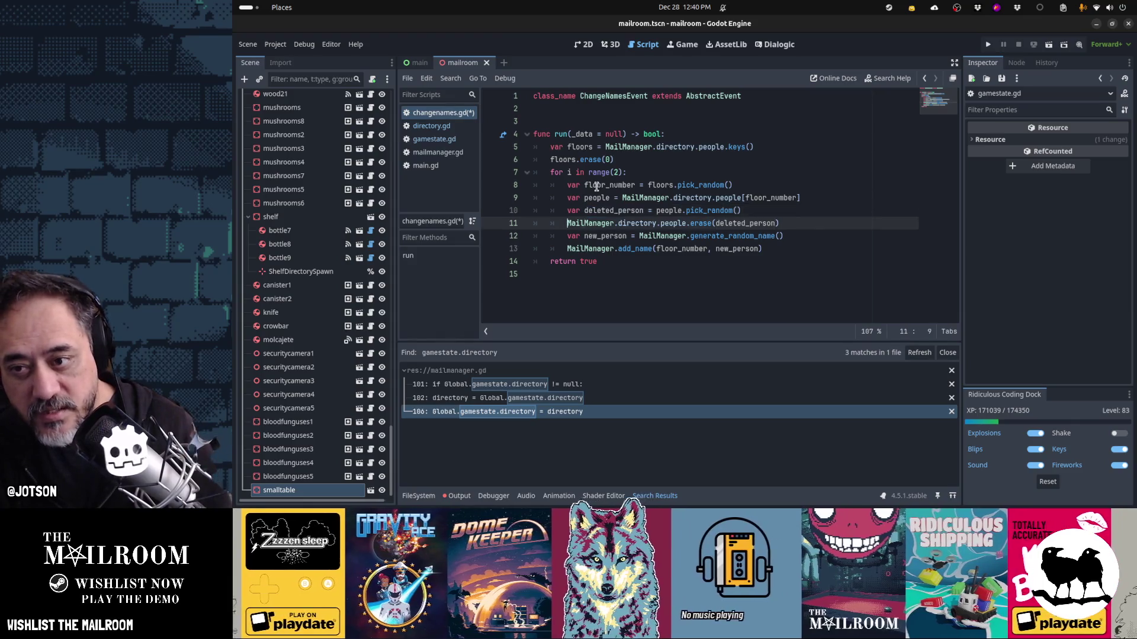
key(Home)
key(ctrl+shift+Right)
key(ctrl+shift+Right)
key(ctrl+shift+Right)
key(Right)
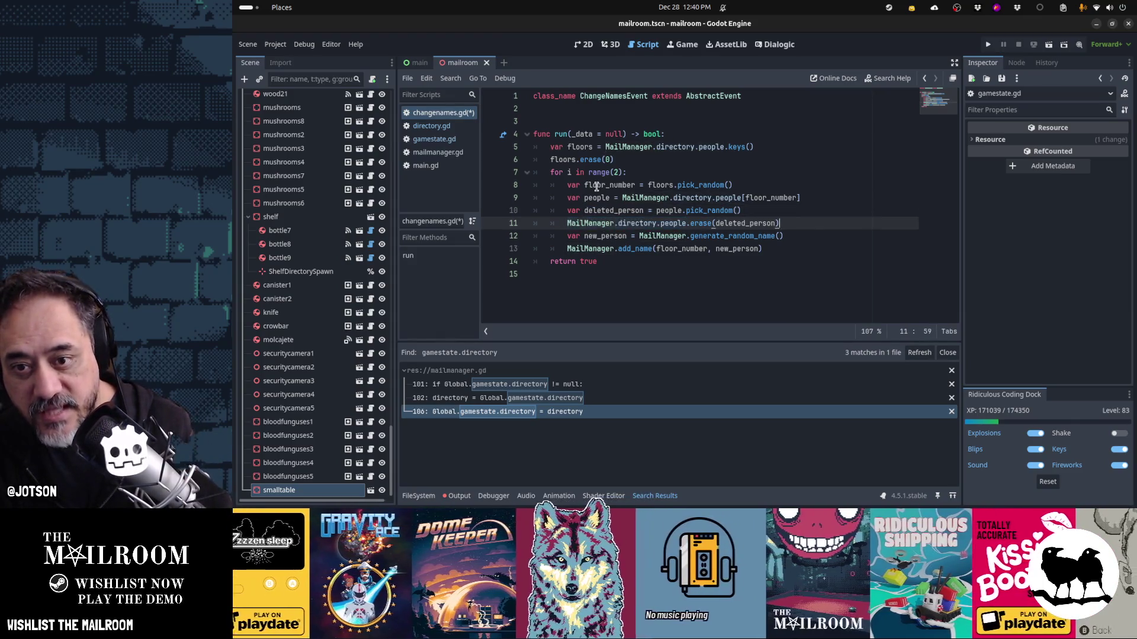
key(ctrl+Right)
key(ctrl+Right)
key(ctrl+Left)
key(ctrl+Left)
key(shift+Home)
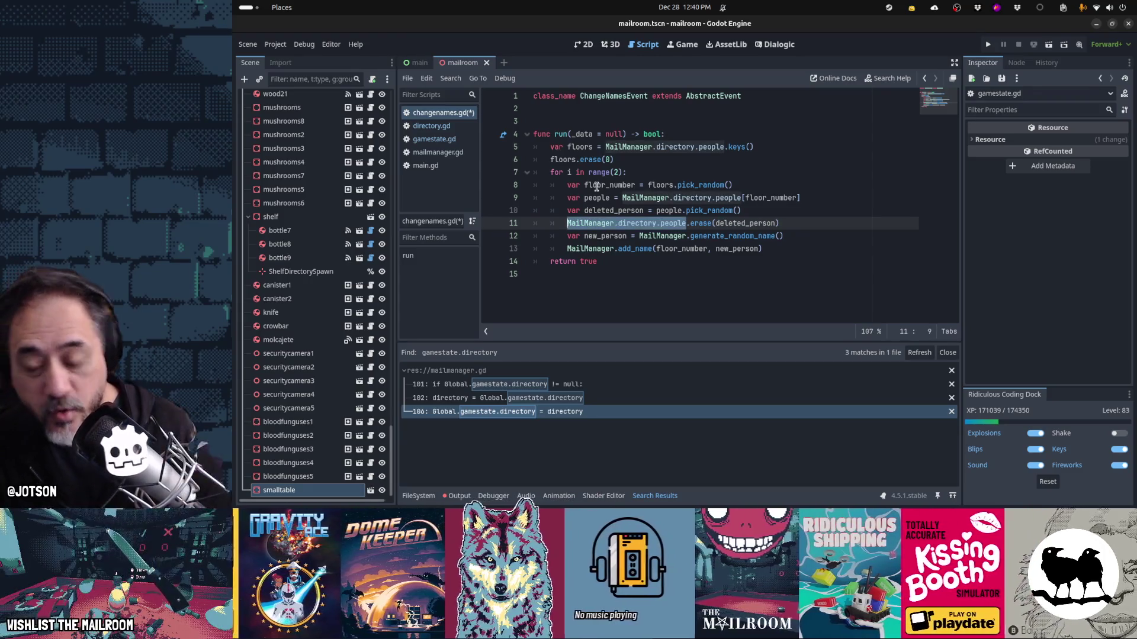
- Review the new_person and add_name lines, then jump to directory.gd's add_name function
key(Down)
key(shift+End)
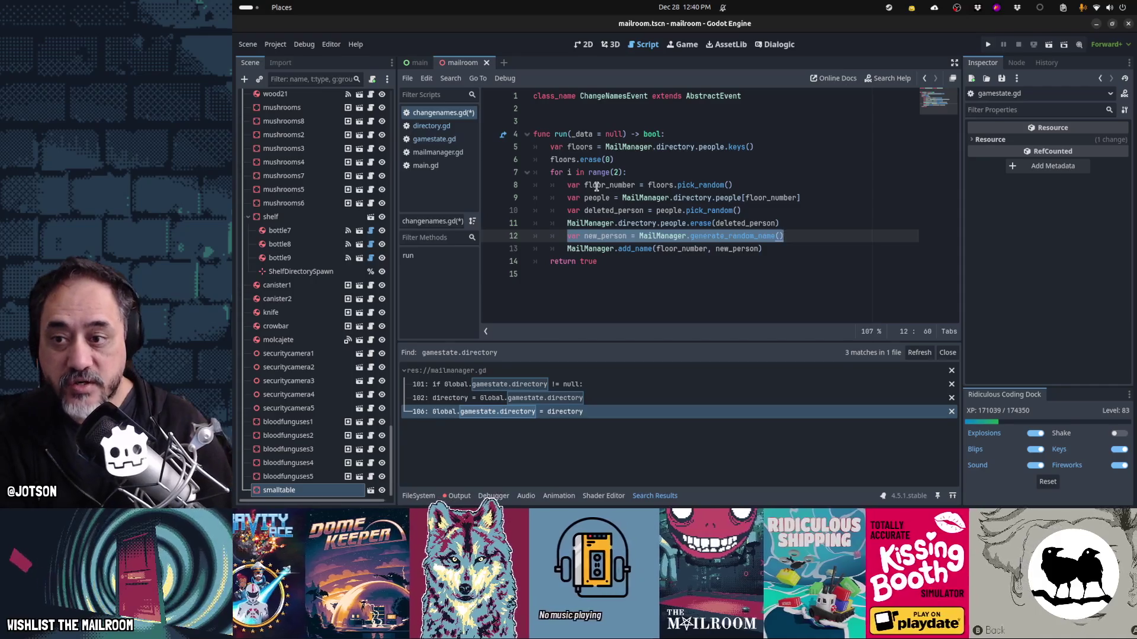
key(Home)
key(Down)
key(shift+End)
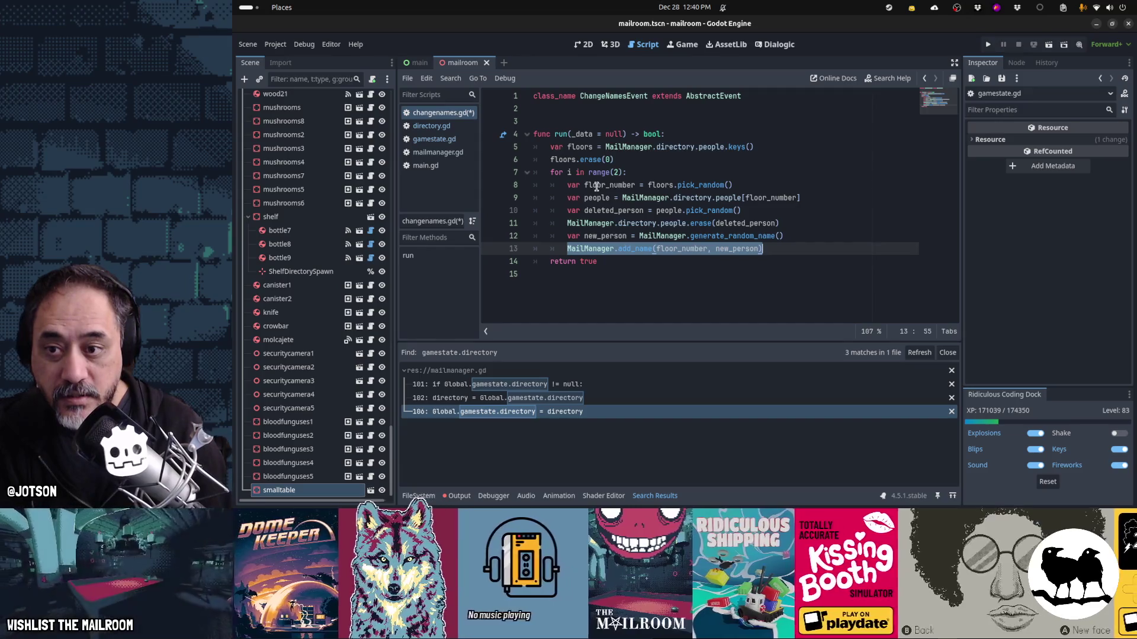
key(Home)
key(ctrl+Right)
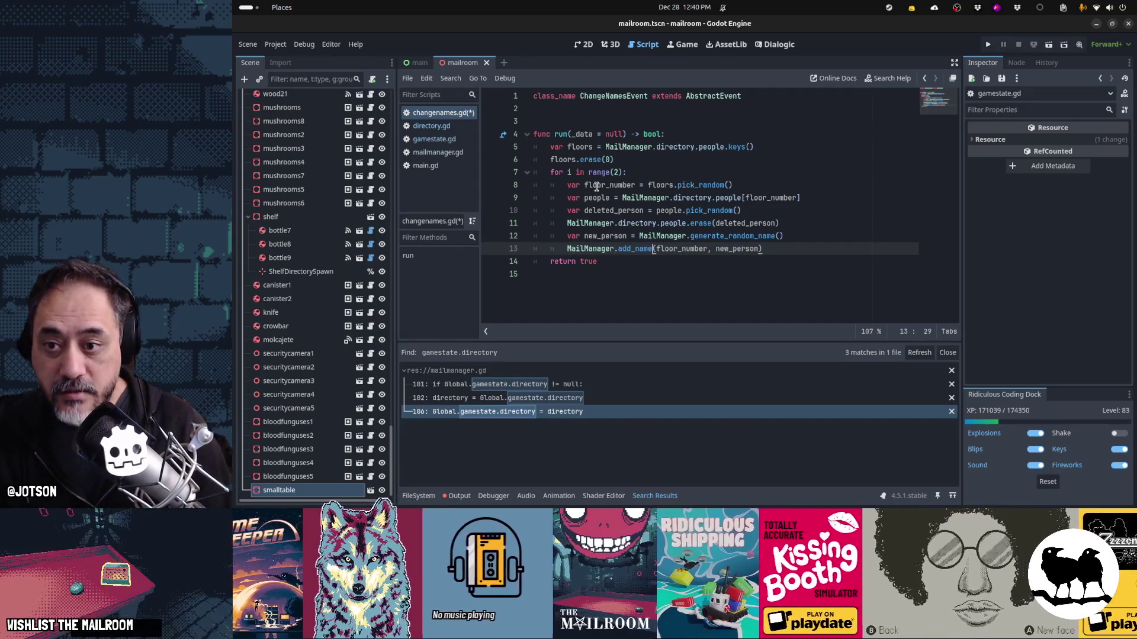
key(ctrl+alt+space)
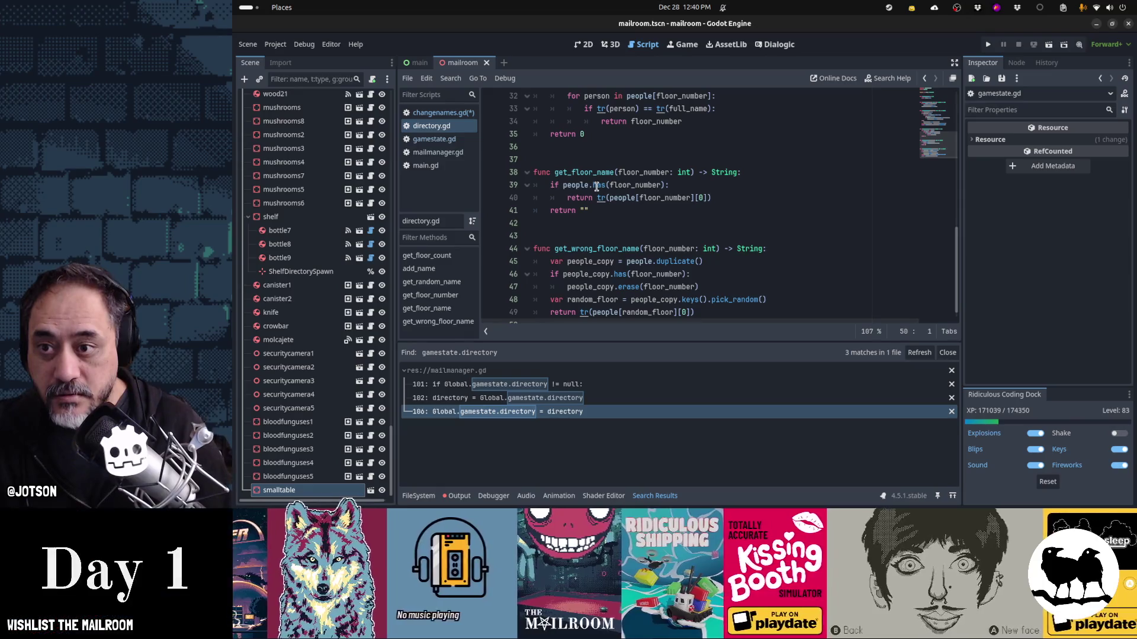
- After checking gamestate.gd and mailmanager.gd, insert 'directory.' before add_name on line 13
key(alt+Left)
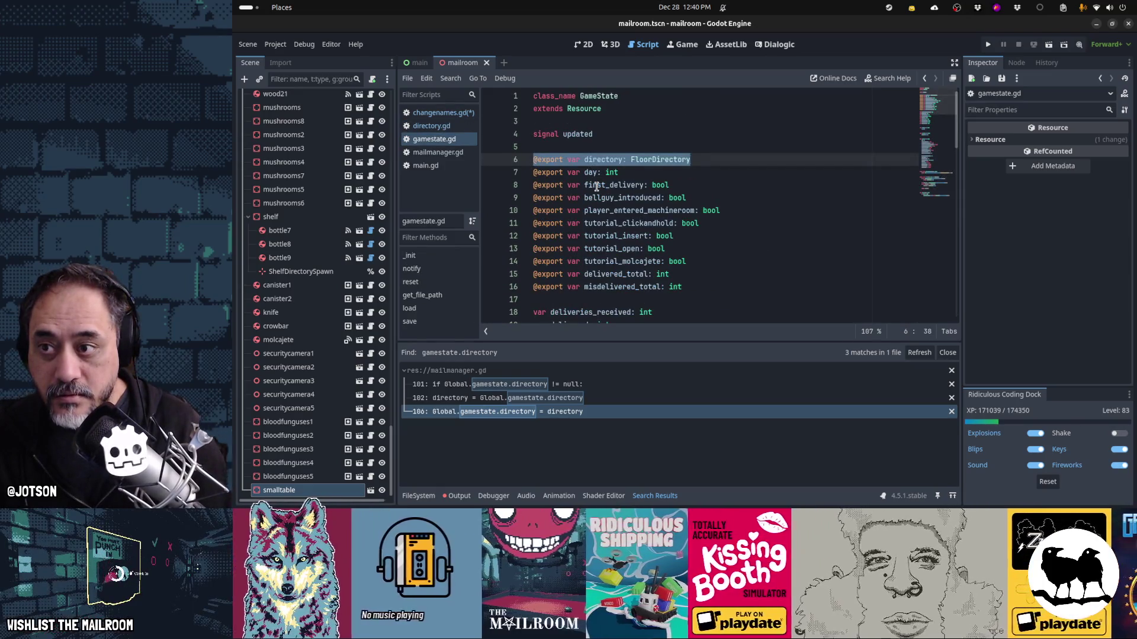
key(alt+Left)
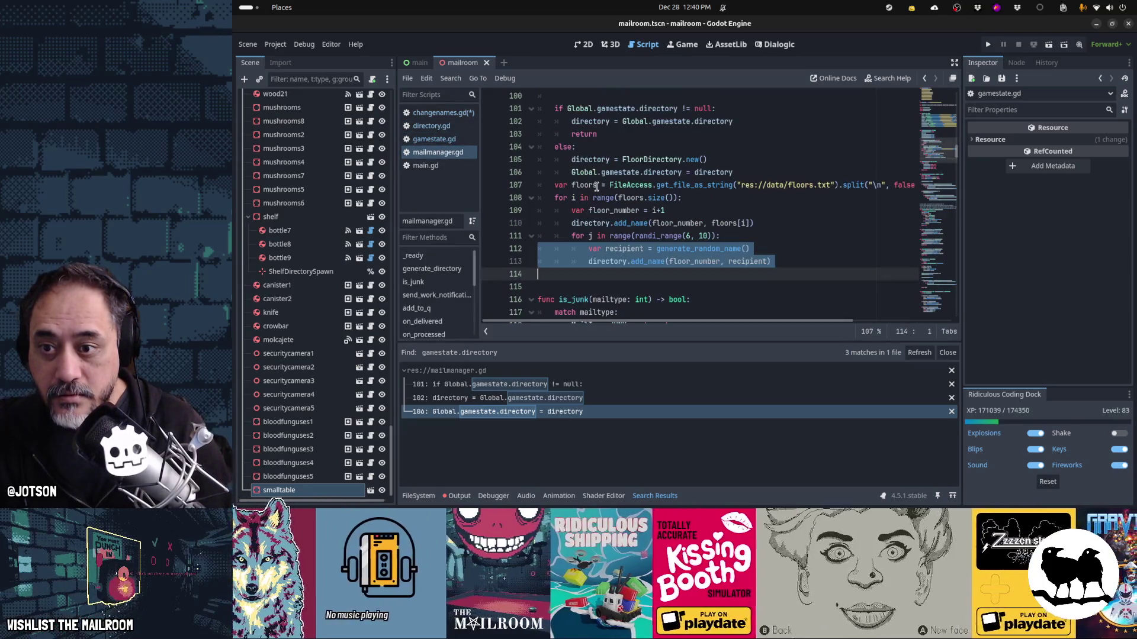
key(alt+Left)
key(alt+Left)
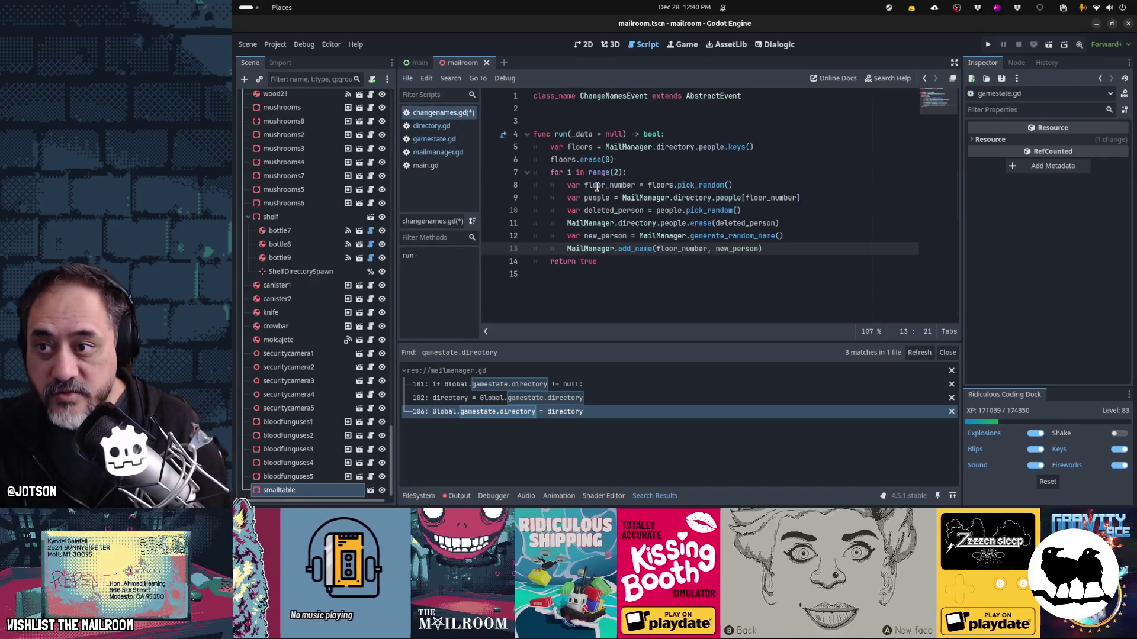
text(directory.)
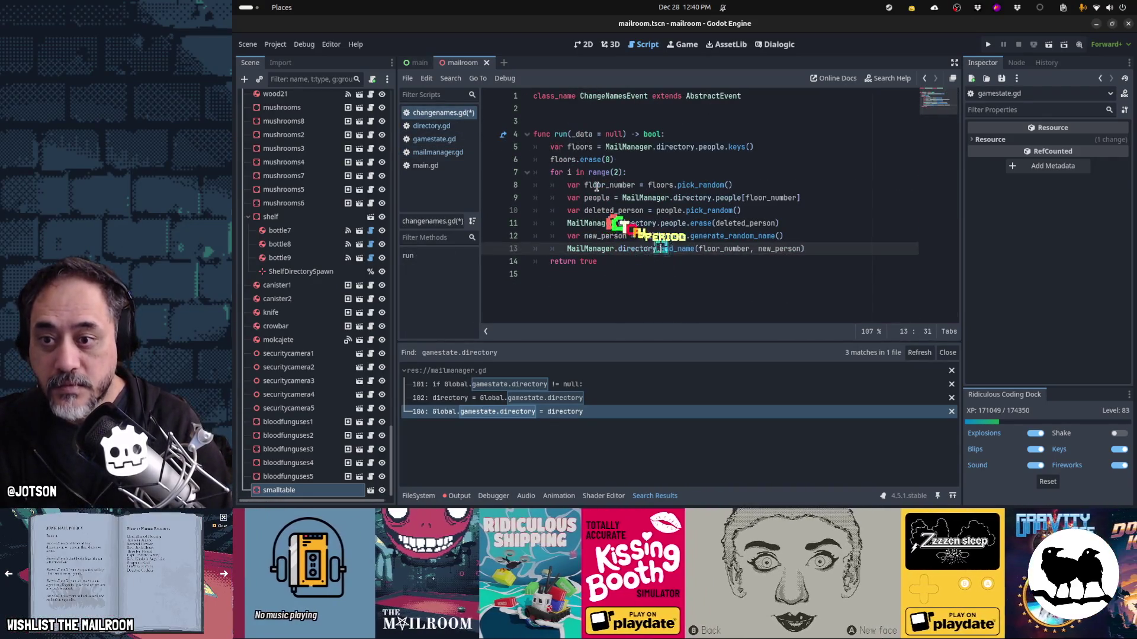
- Review the erase and add_name lines, save changenames.gd, and return to main.gd
key(End)
key(Up)
key(Up)
key(Home)
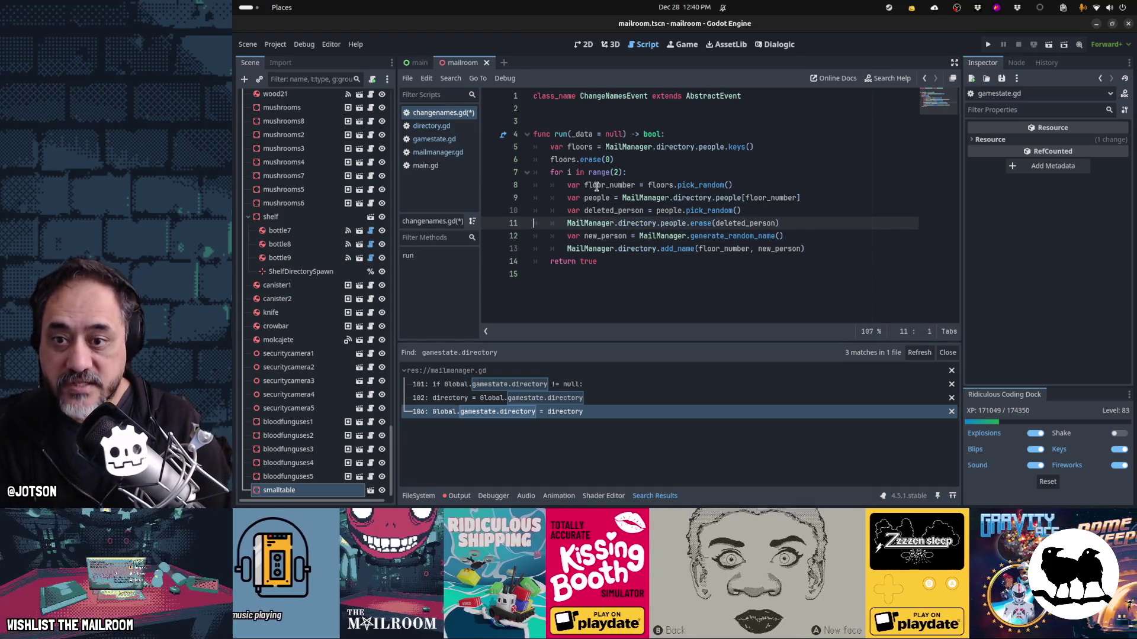
key(shift+End)
key(Down)
key(Down)
key(shift+Home)
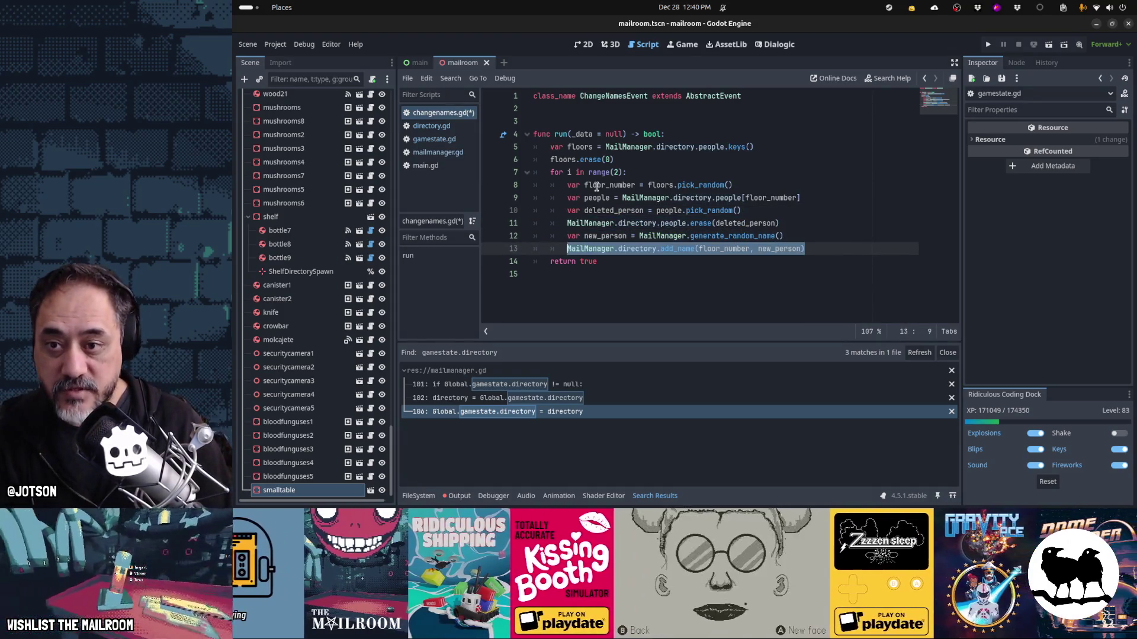
key(Down)
key(Down)
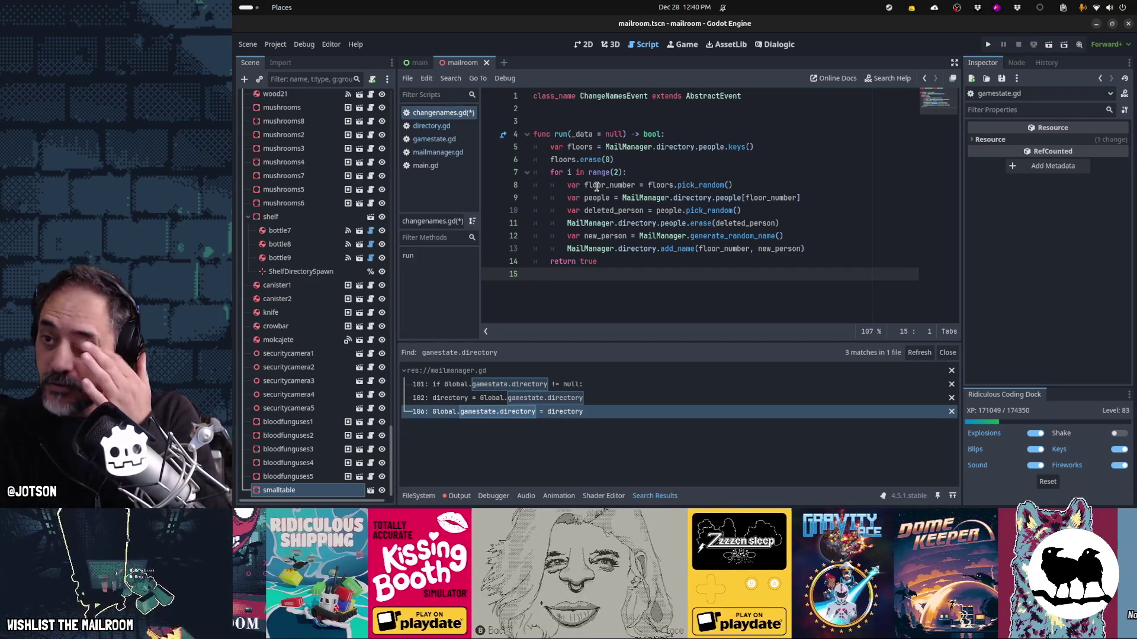
key(ctrl+s)
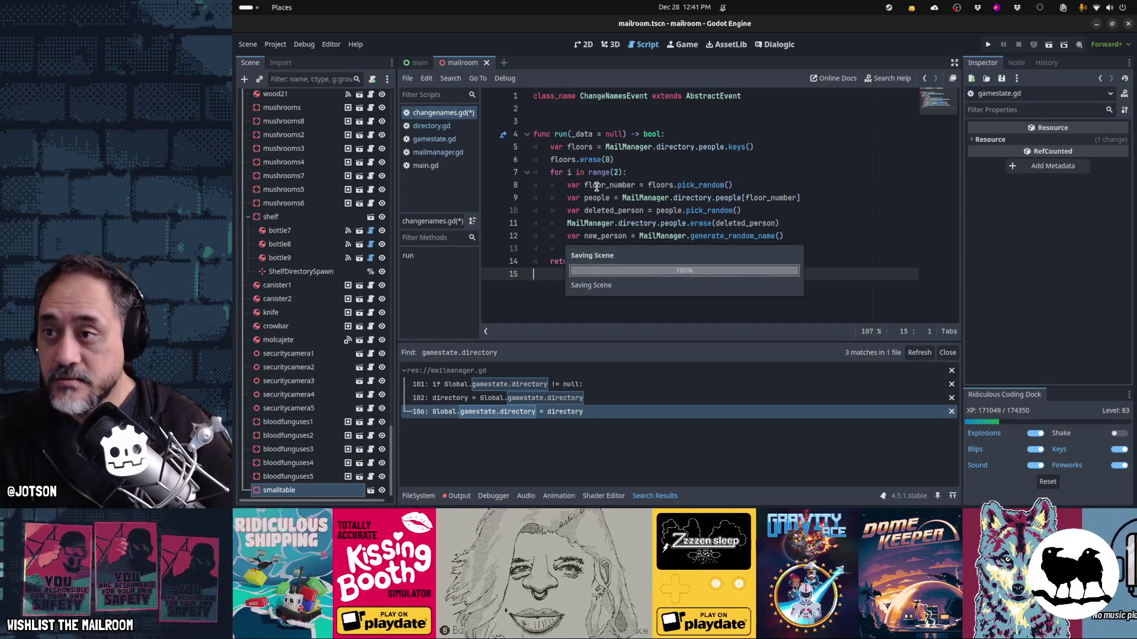
key(alt+Left)
key(alt+Left)
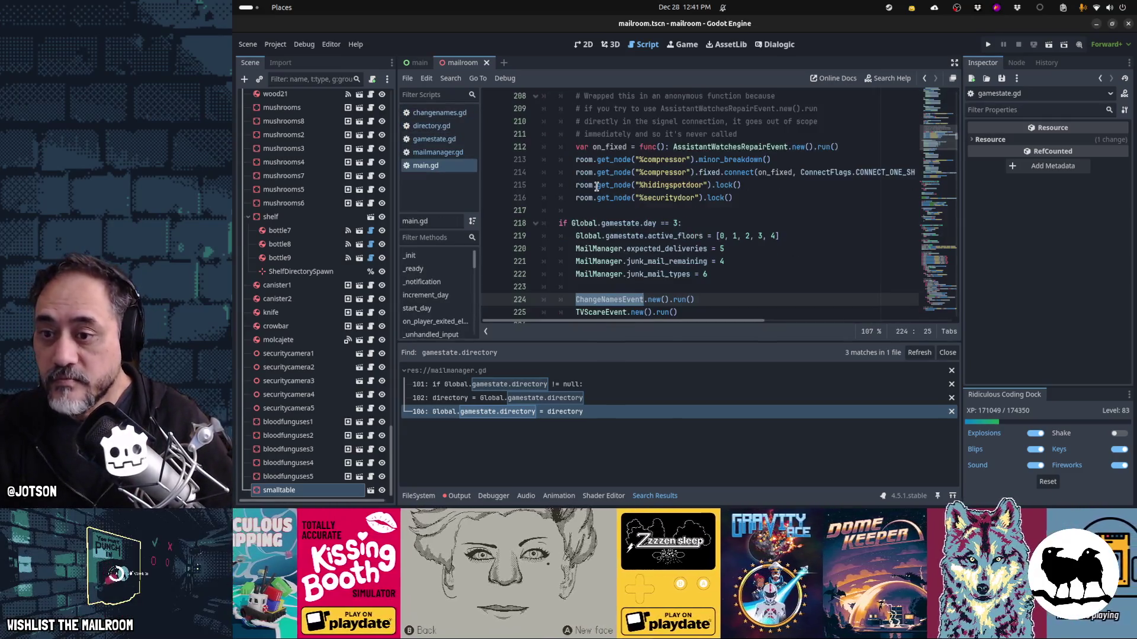
- Comment out the ChangeNamesEvent call on line 224 with '#' and launch the game
key(Home)
text(#)
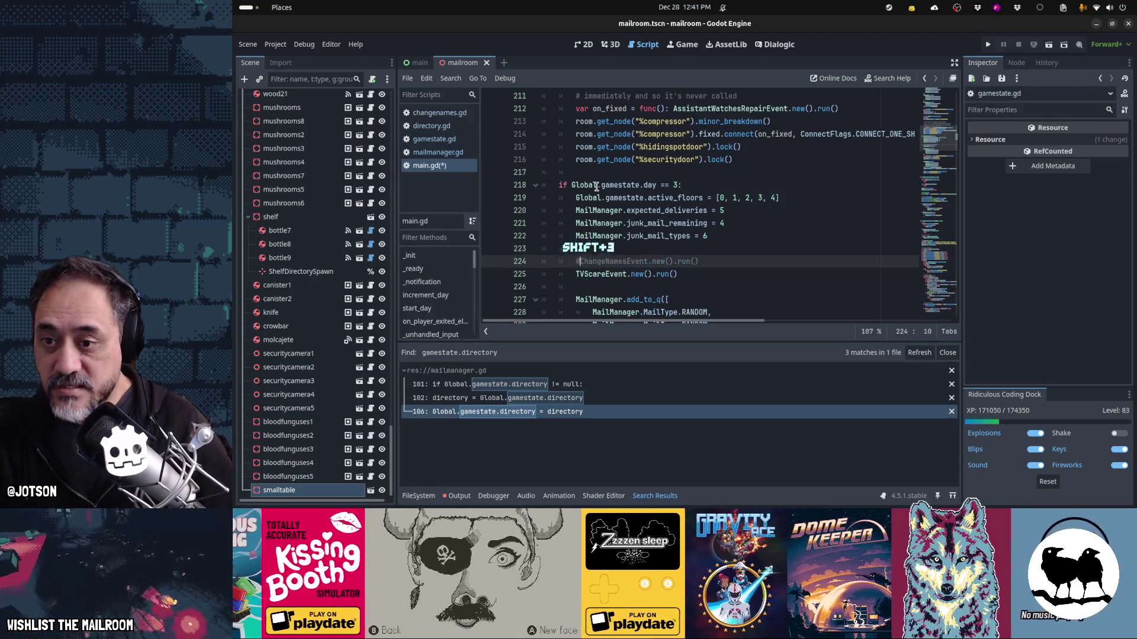
key(ctrl+s)
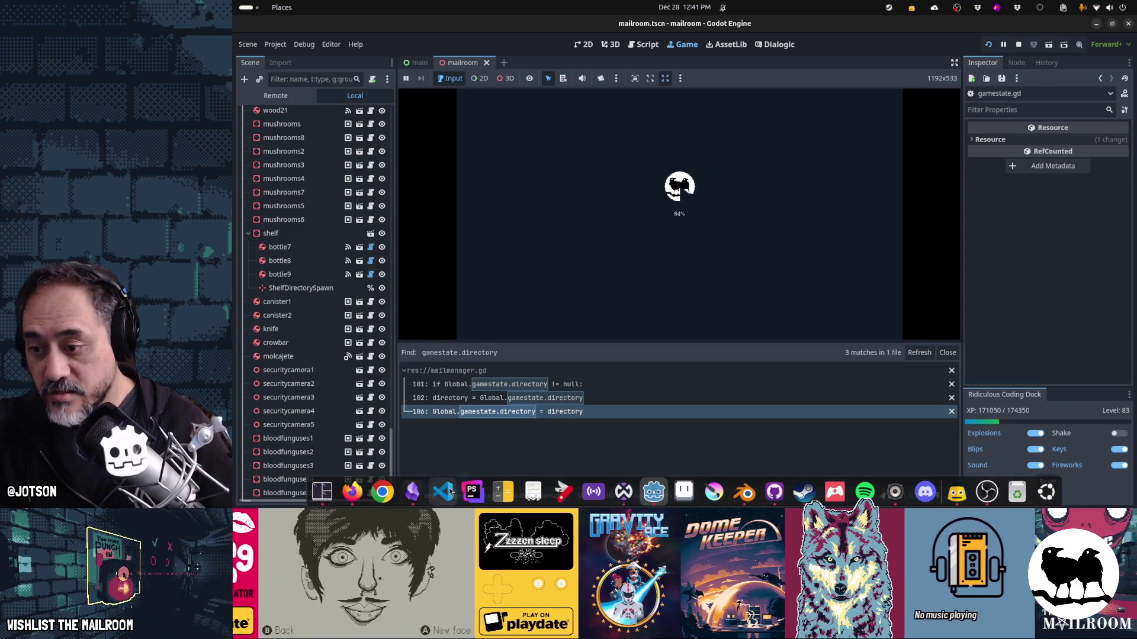
key(super)
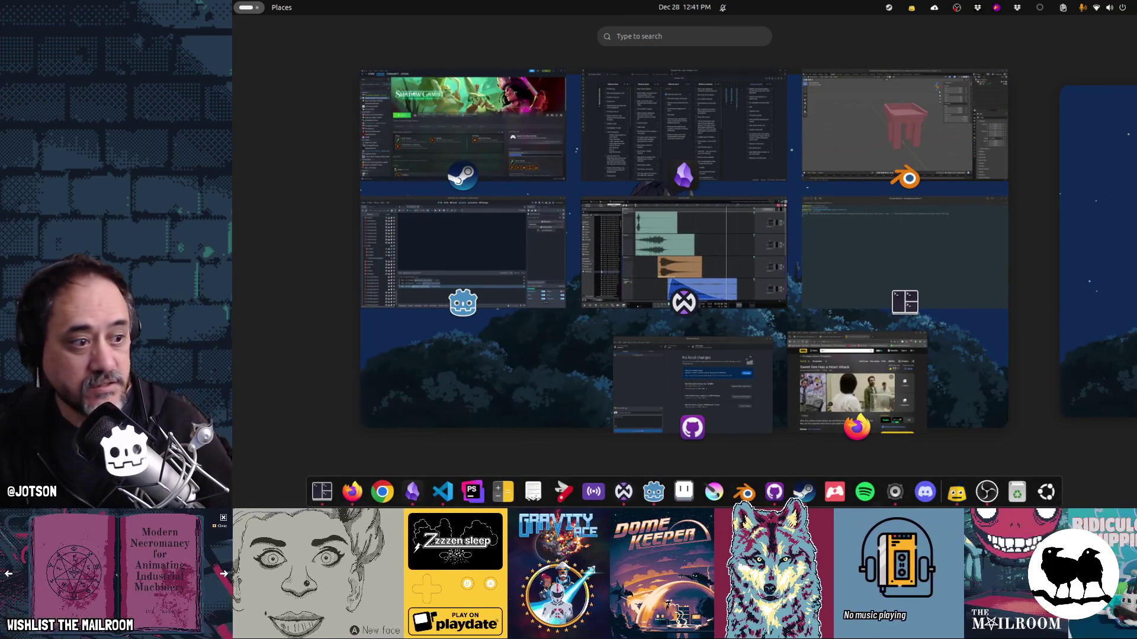
key(super)
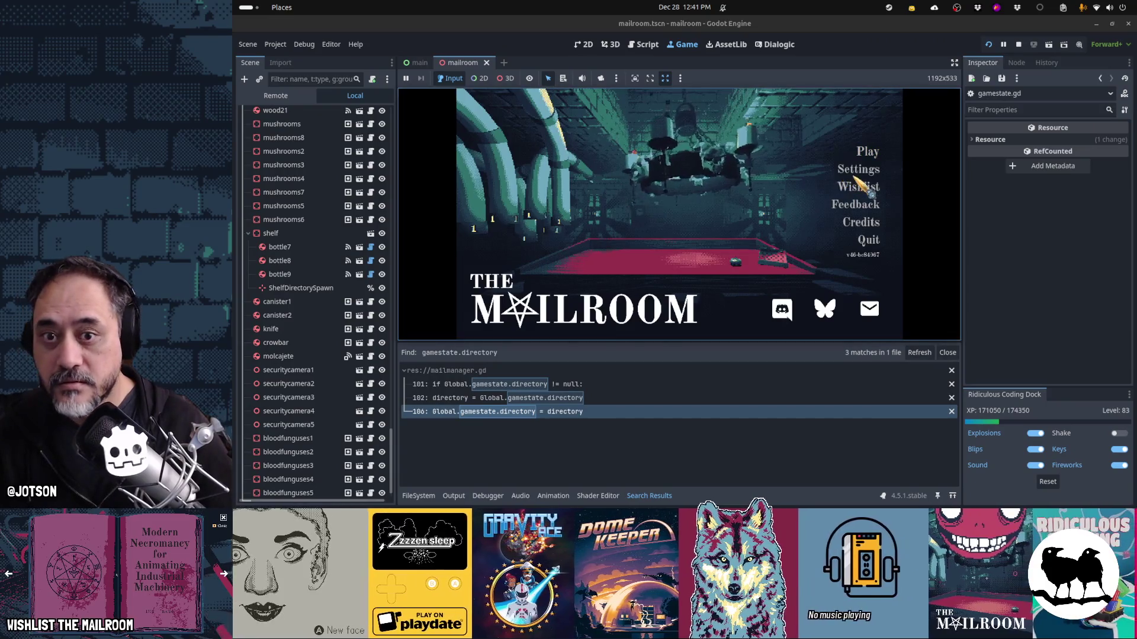
- Lower the Music slider in the game's Settings, then switch to the saveslot_99.tres file
click(856, 169)
drag(791, 156, 685, 157)
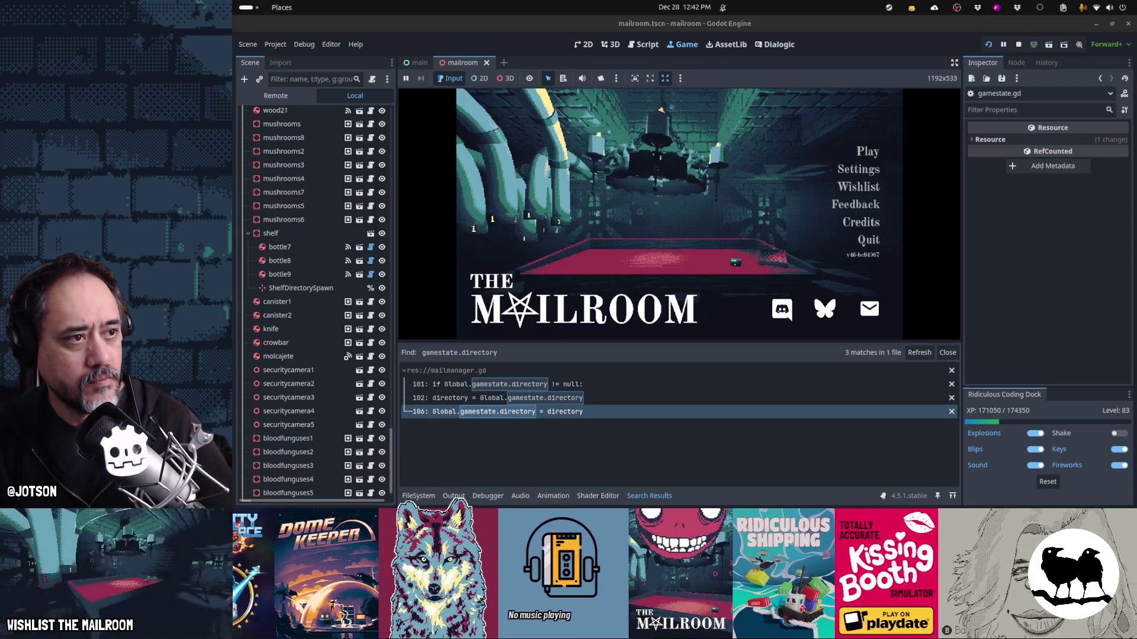
key(alt+Tab)
- Arrange the saveslot_99.tres window beside Godot and start playing from the title menu
drag(907, 48, 798, 37)
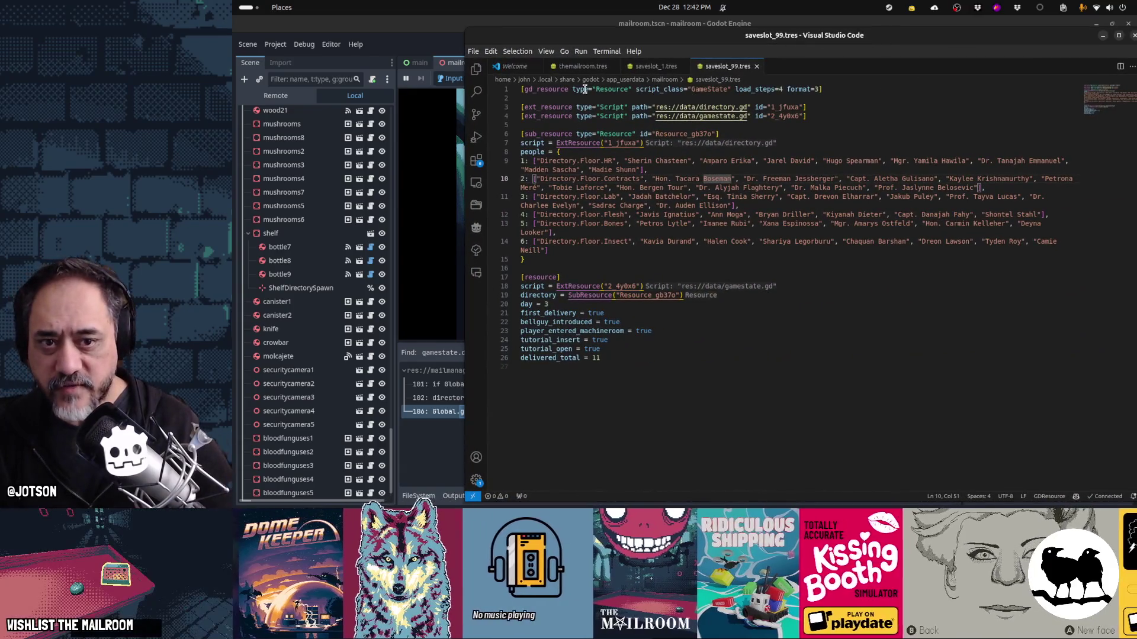
mouse_move(483, 40)
mouse_down()
mouse_move(583, 98)
mouse_move(559, 73)
mouse_up()
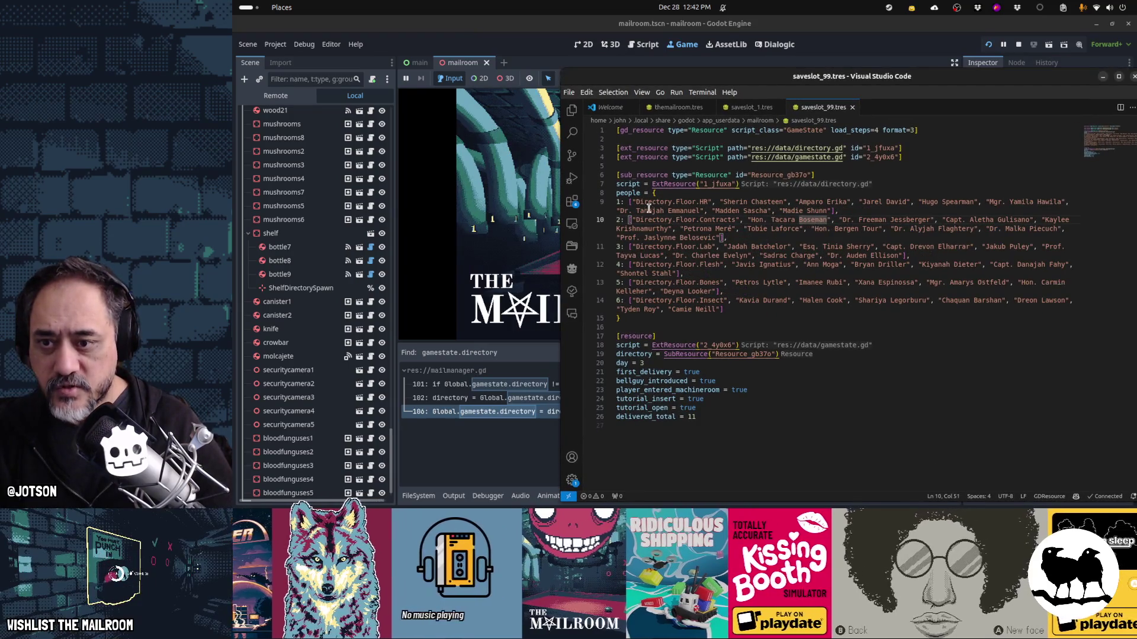
drag(690, 77, 694, 59)
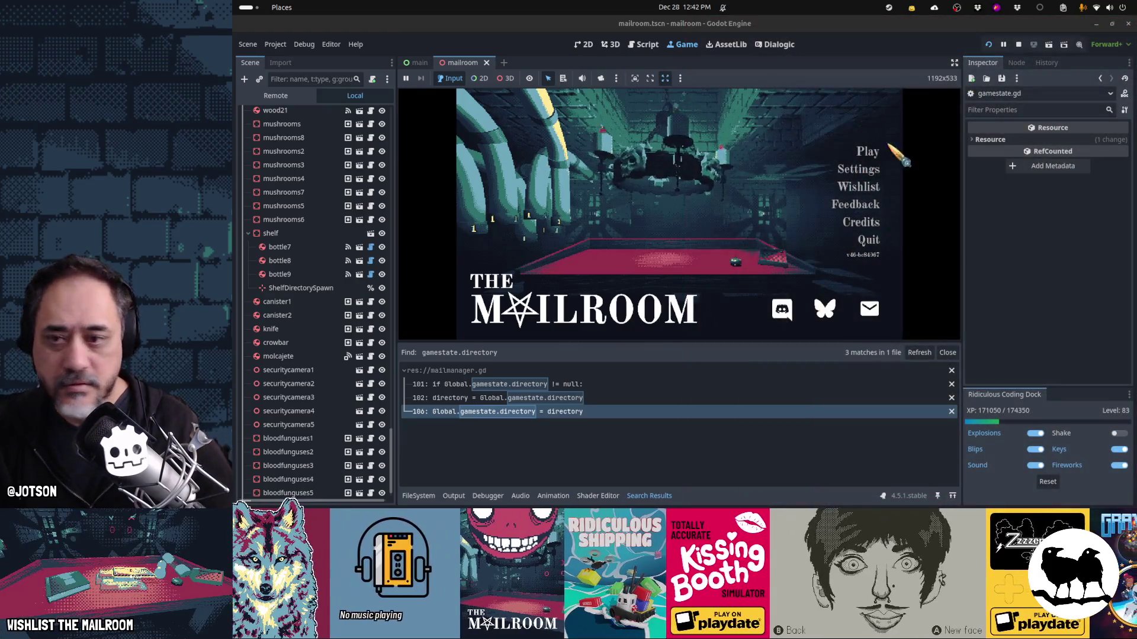
click(888, 149)
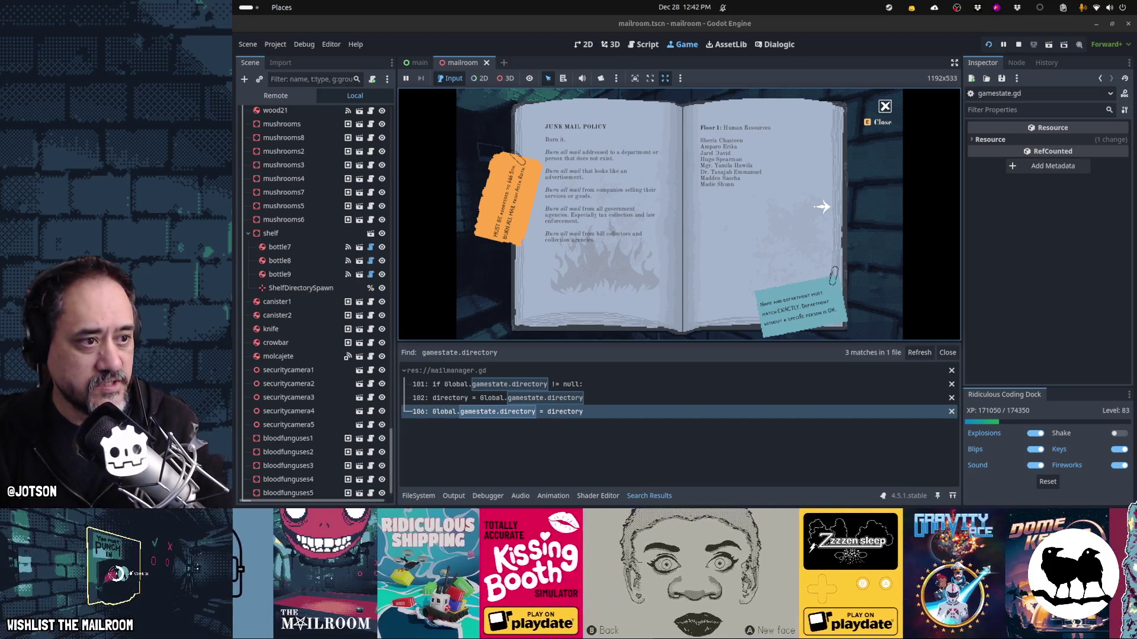
- Compare floor 1's names in the save file with the in-game book, then stop the game
key(alt+Tab)
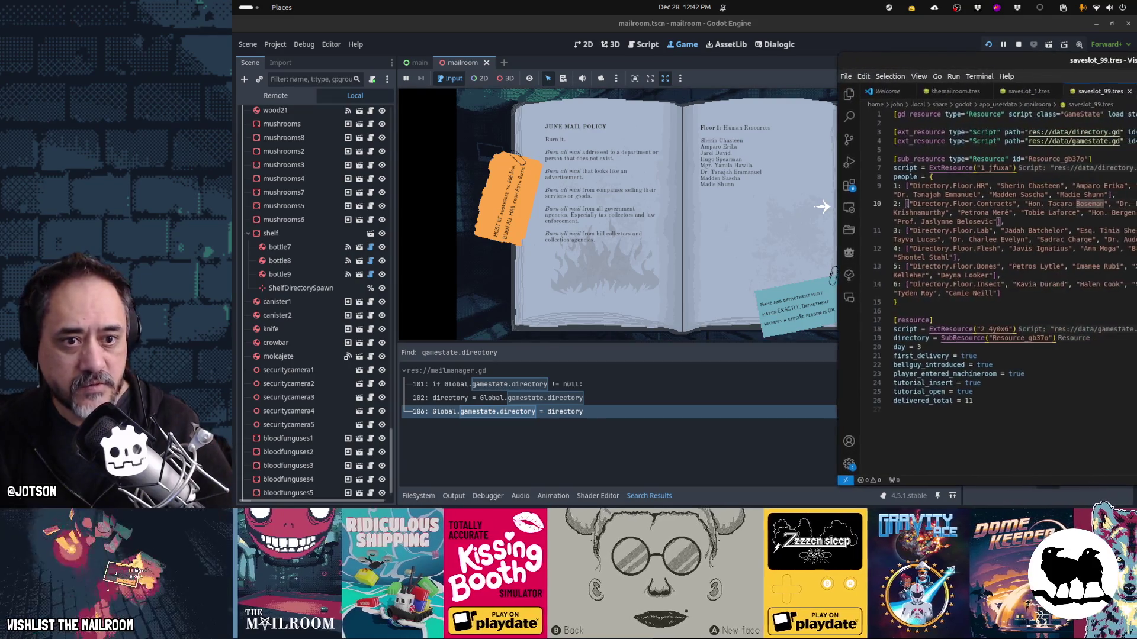
key(alt+Tab)
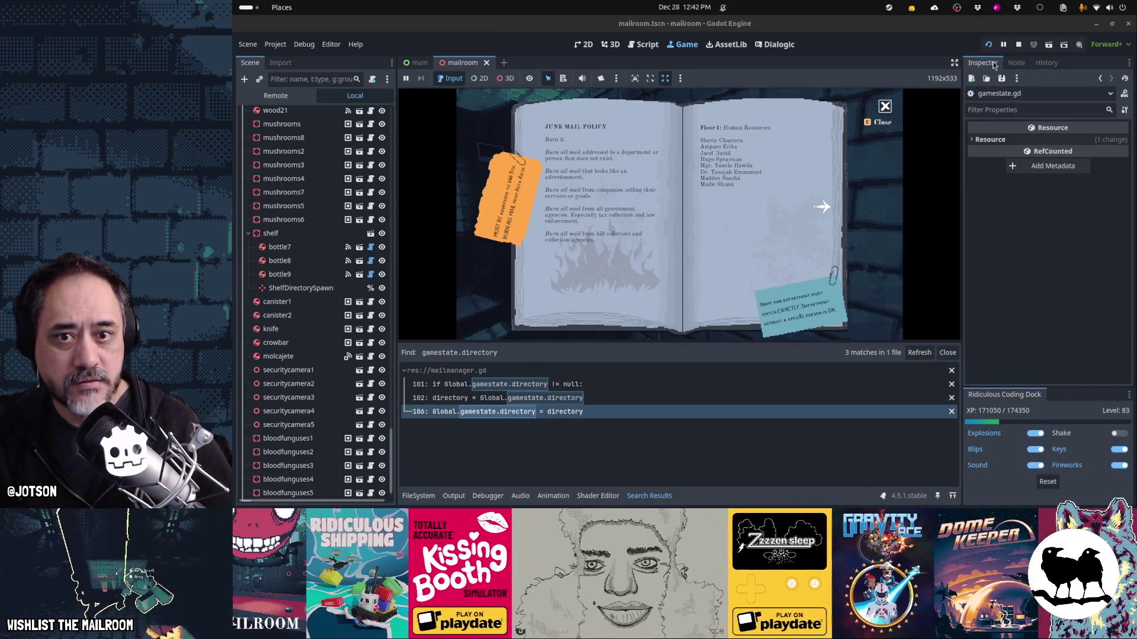
key(alt+Tab)
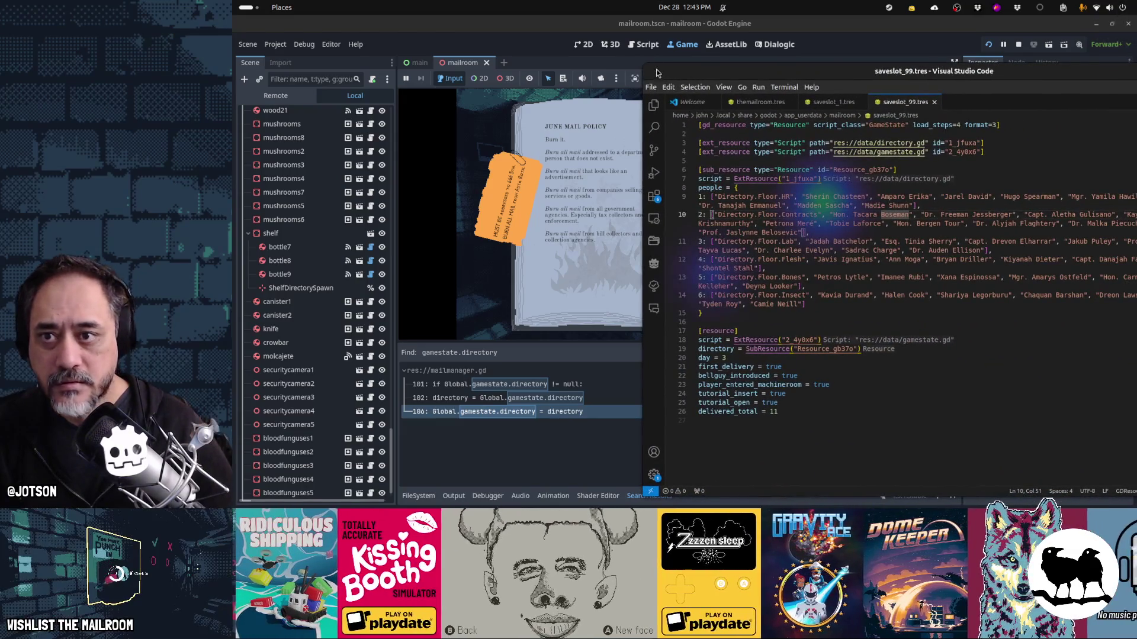
drag(699, 74, 927, 86)
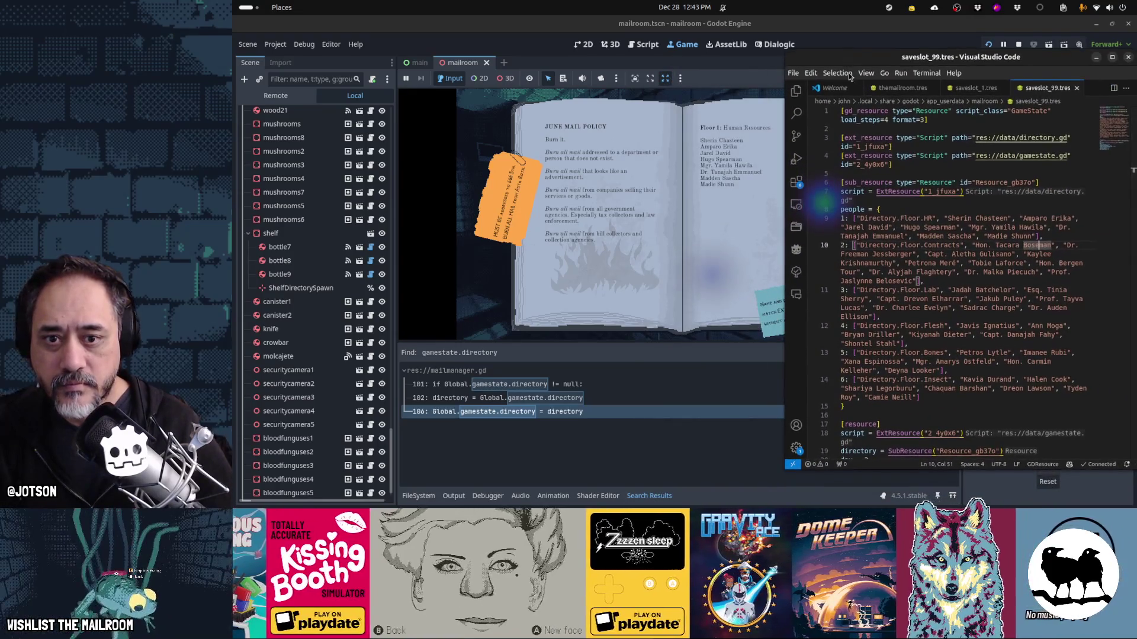
mouse_move(854, 218)
mouse_down()
mouse_move(1042, 249)
mouse_move(1043, 236)
mouse_up()
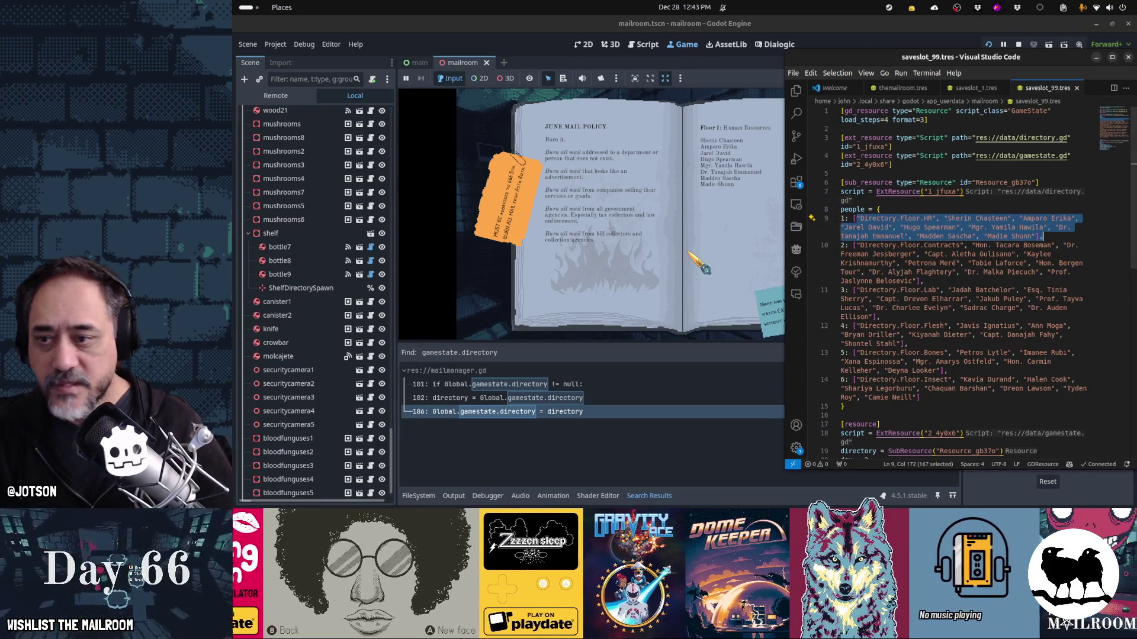
click(699, 293)
key(F8)
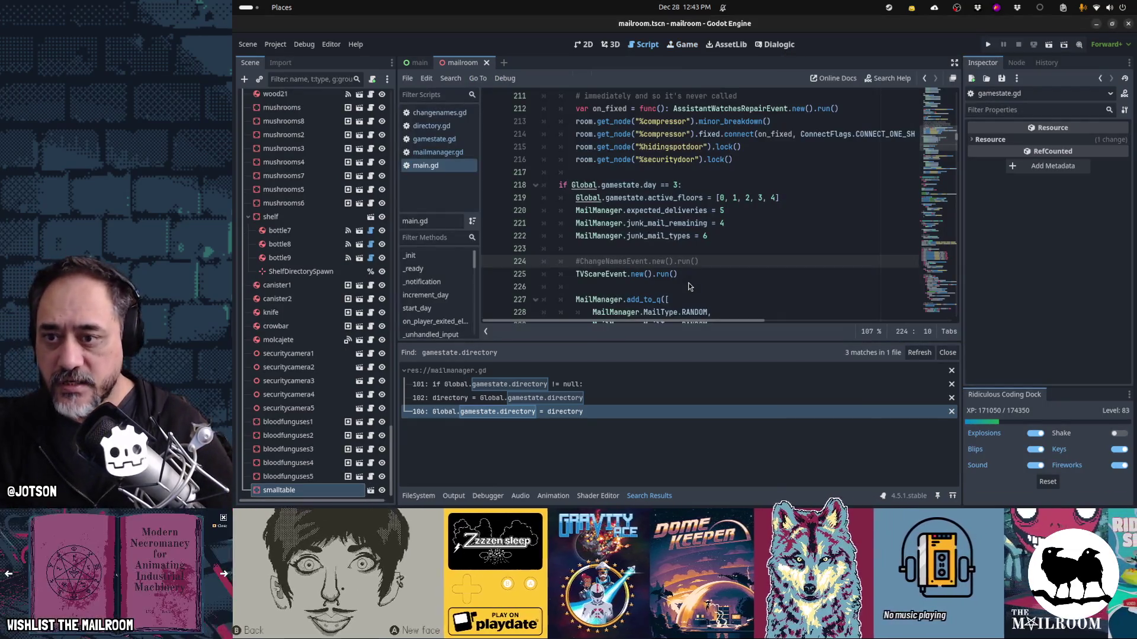
- Re-enable the ChangeNamesEvent call on line 224 and rerun the project alongside the save file
key(BackSpace)
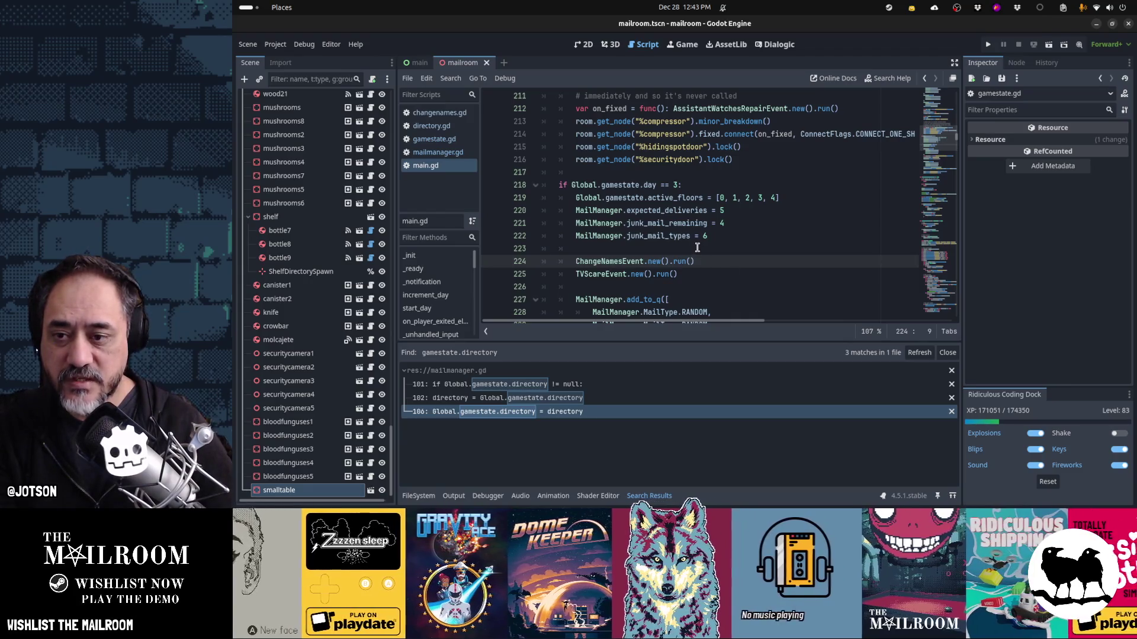
key(F5)
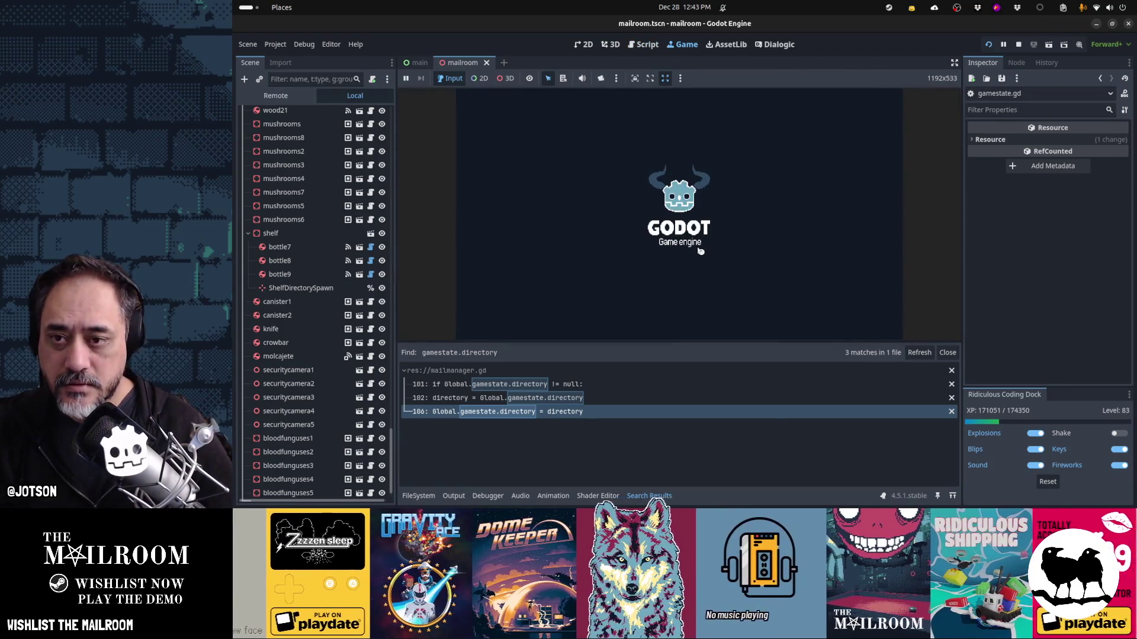
key(alt+Tab)
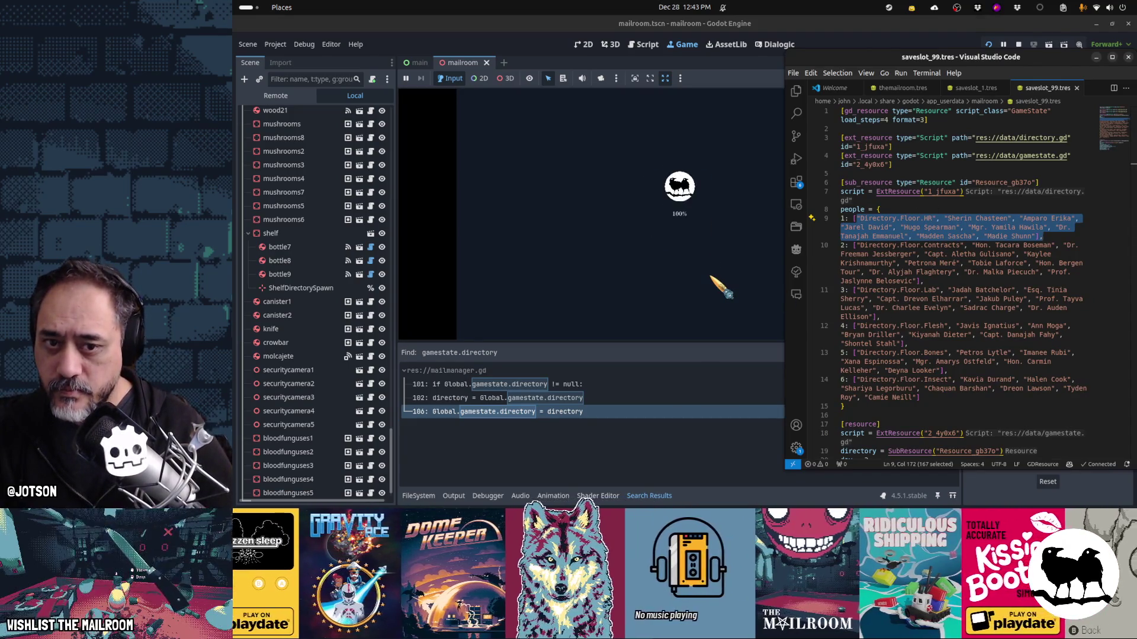
key(alt+Tab)
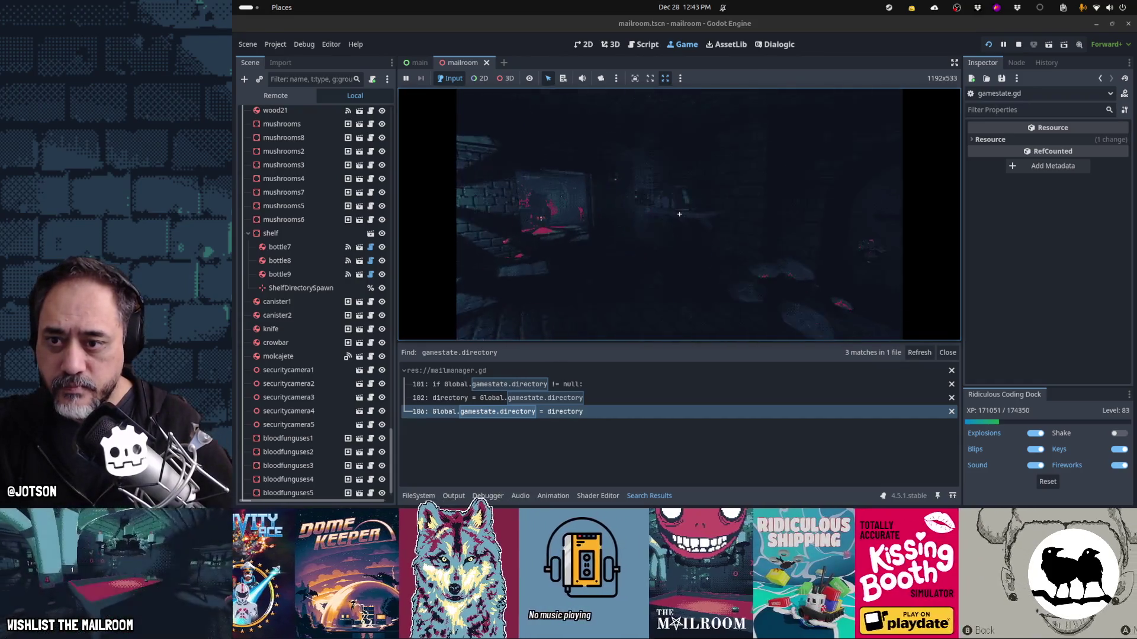
- Open the in-game directory book and compare its HR and Contracts pages with the save file
key(e)
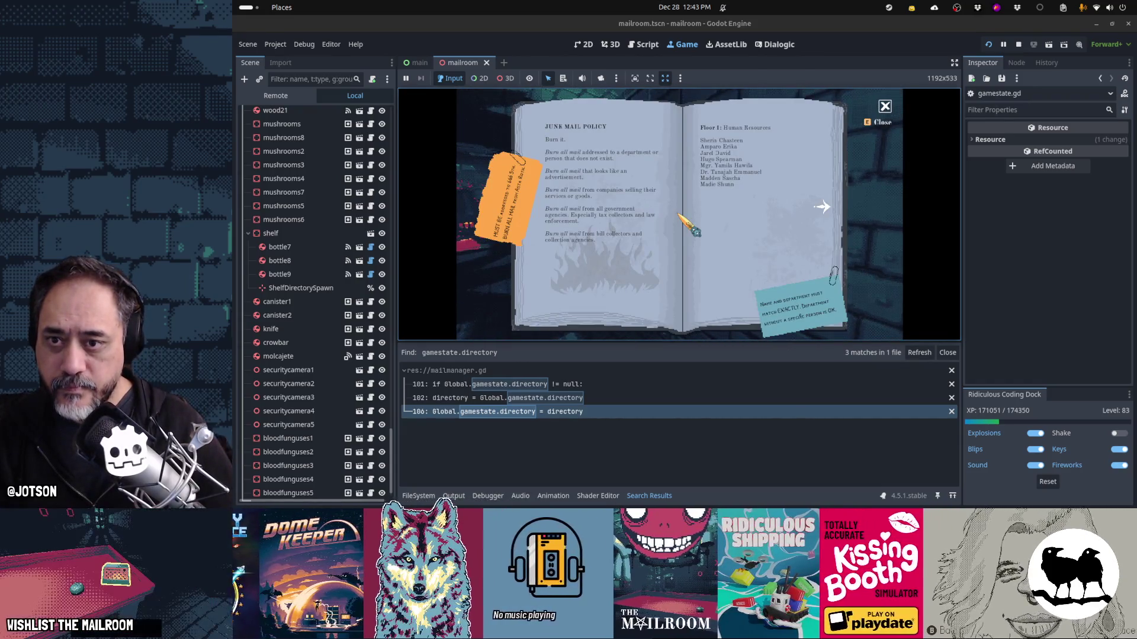
key(alt+Tab)
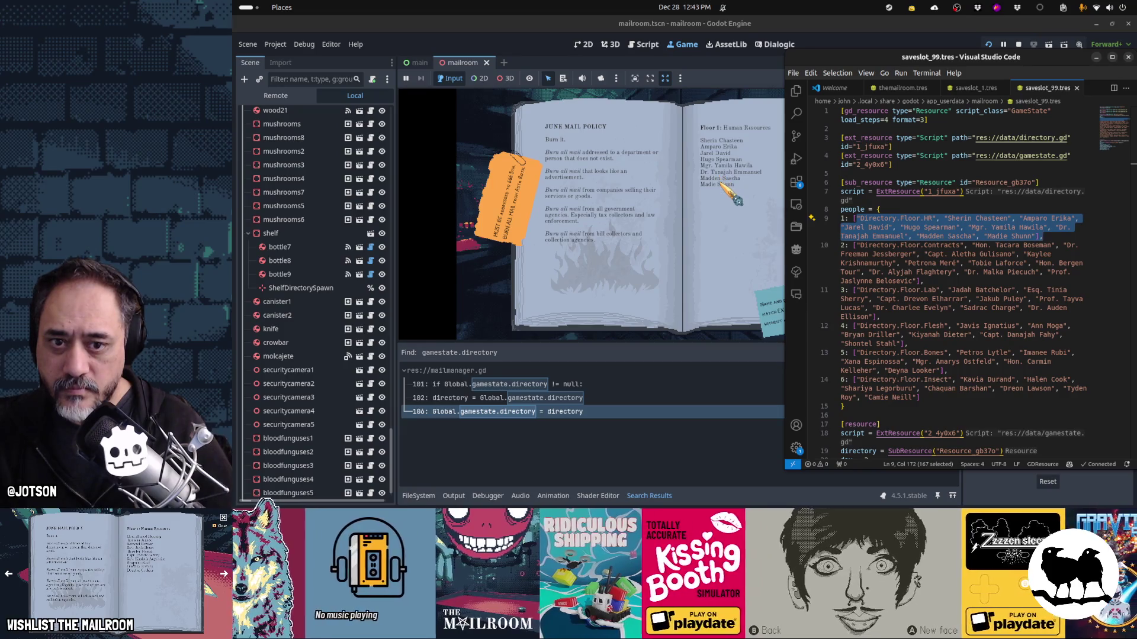
click(825, 203)
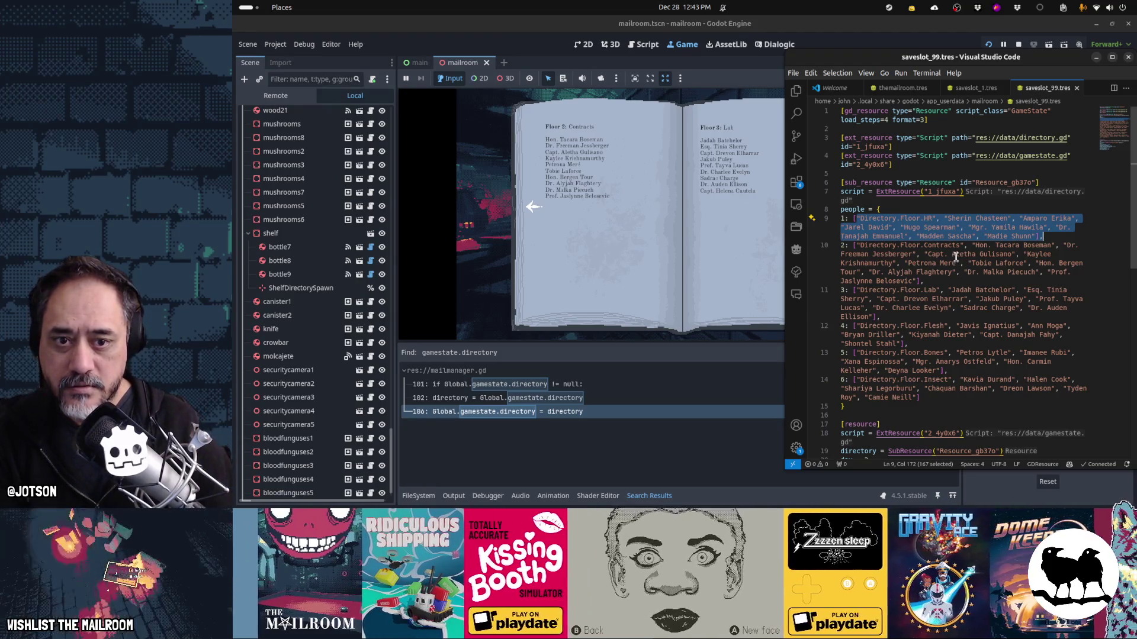
click(991, 255)
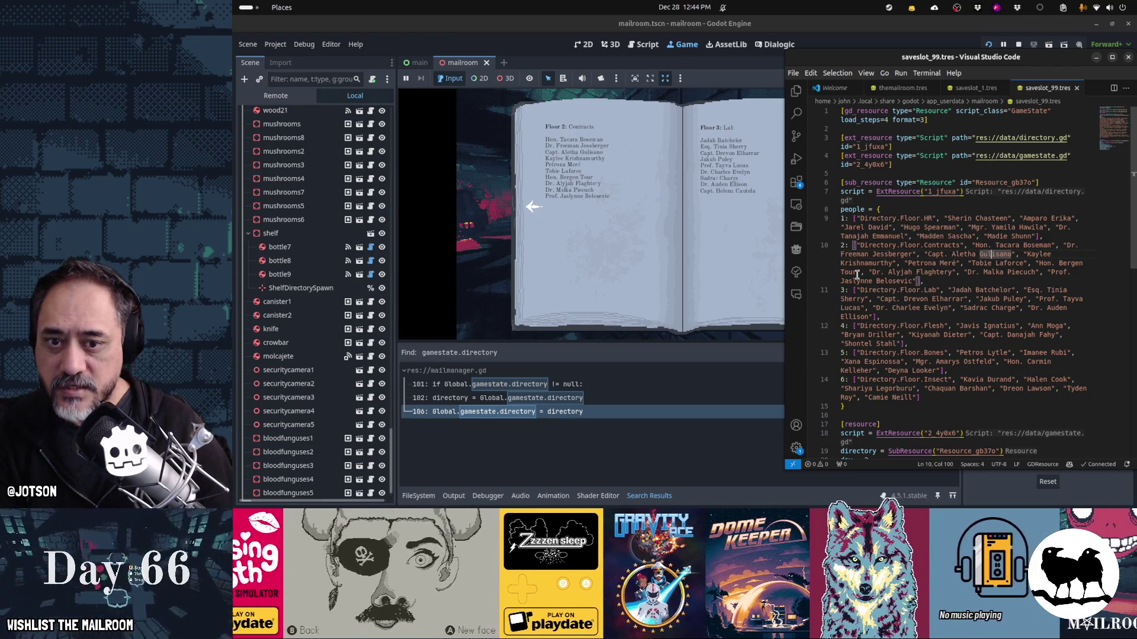
drag(841, 218, 863, 272)
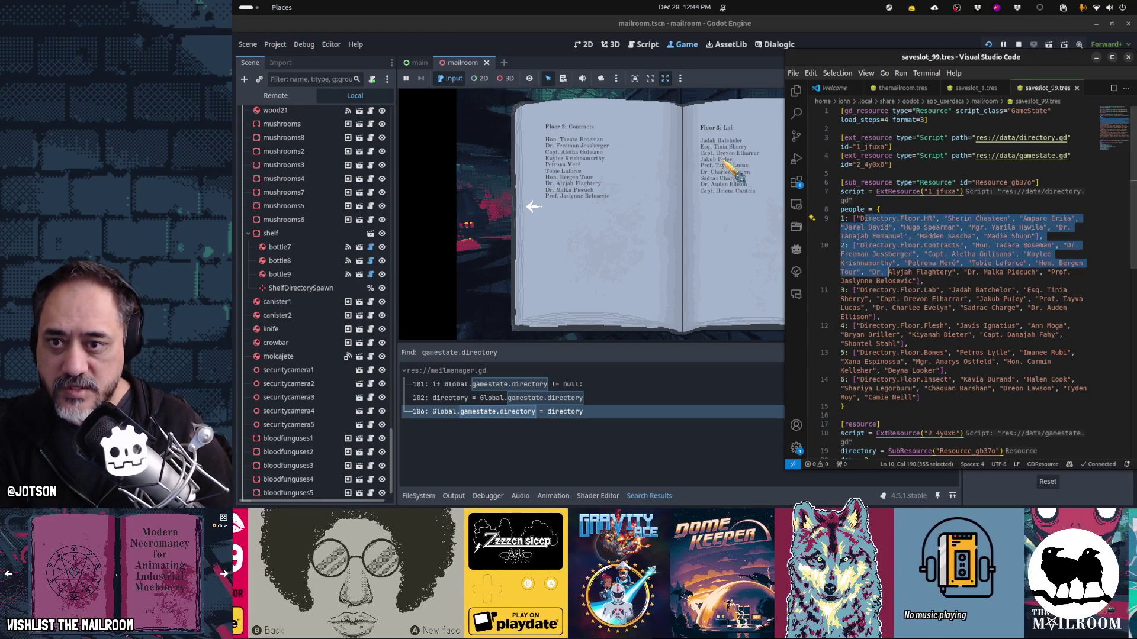
- Clear the VS Code selection and return to Godot's Script workspace showing main.gd
click(888, 307)
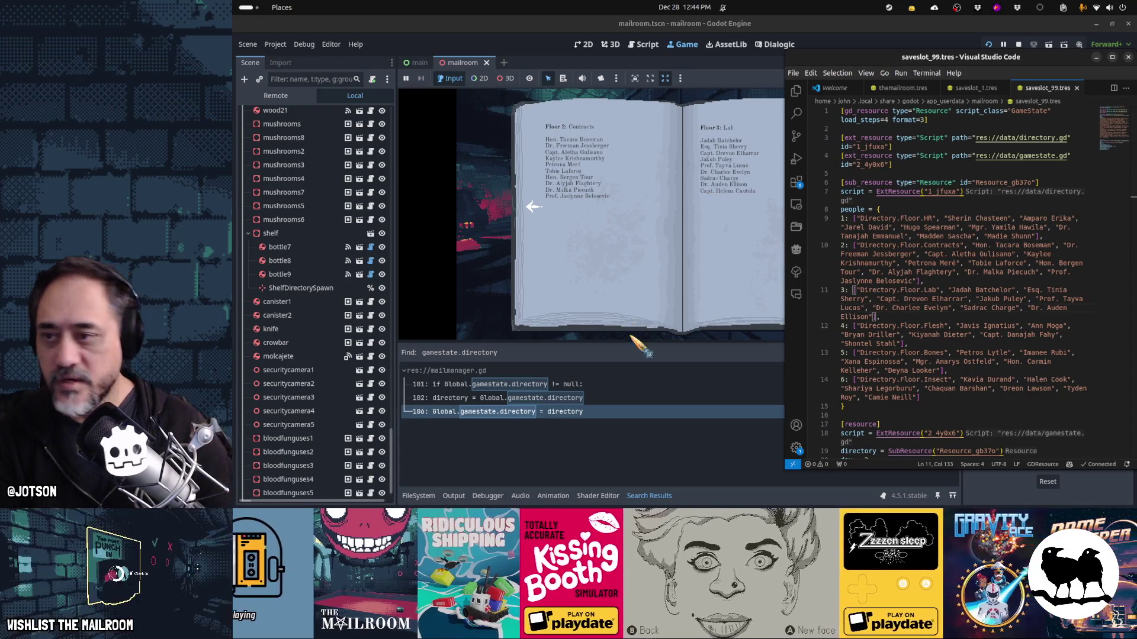
click(589, 65)
click(642, 46)
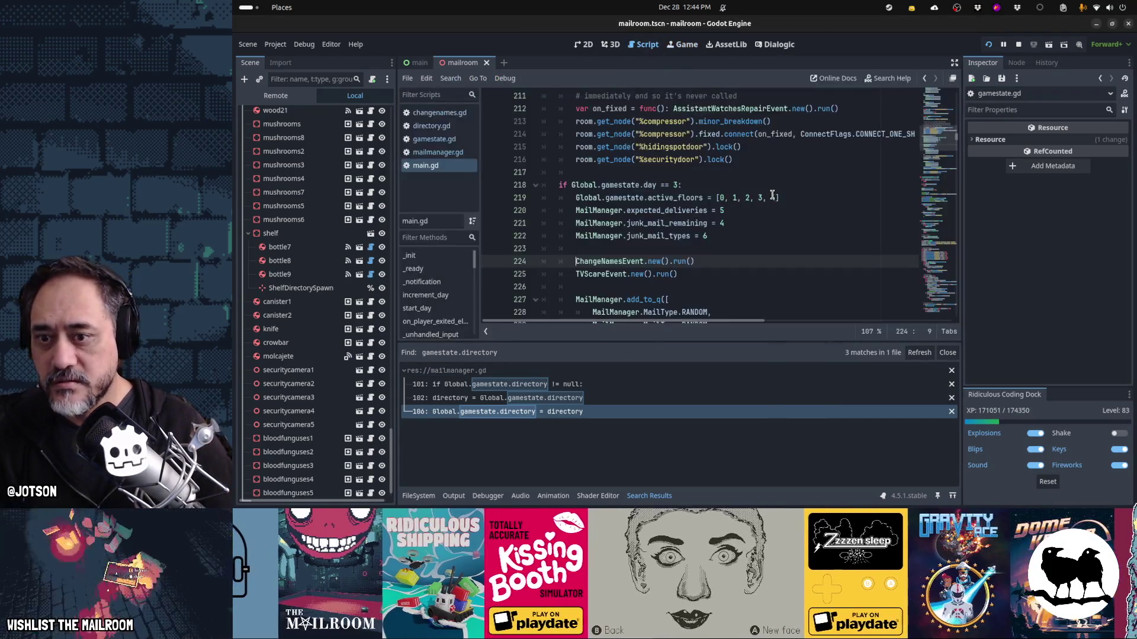
- Change line 11 of changenames.gd to erase from people[floor_number], then save it
click(440, 113)
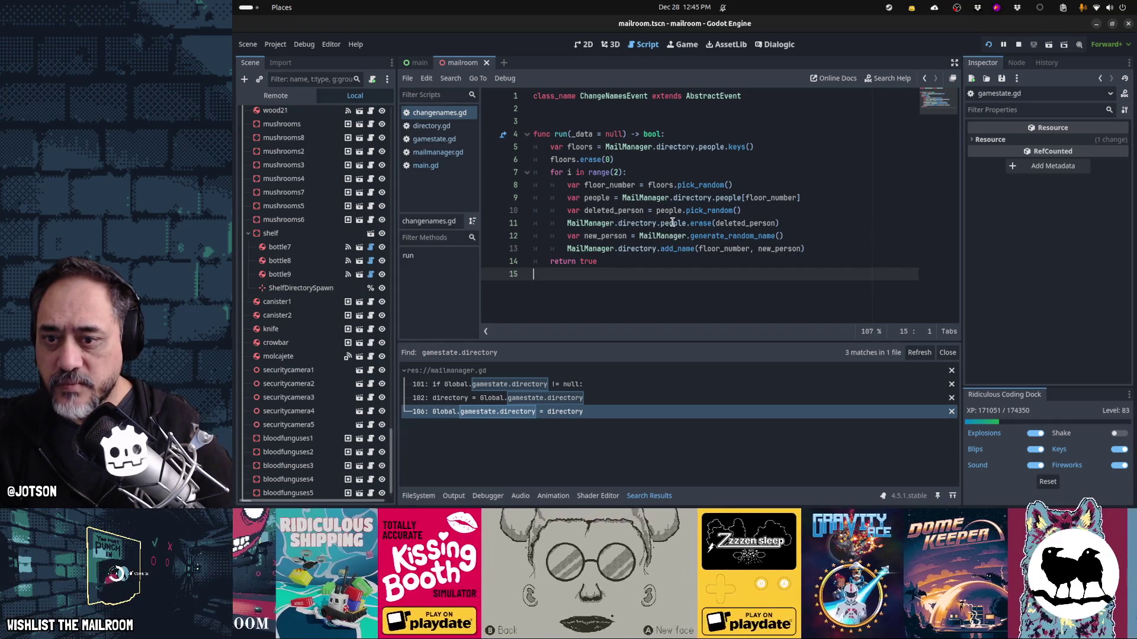
double_click(737, 223)
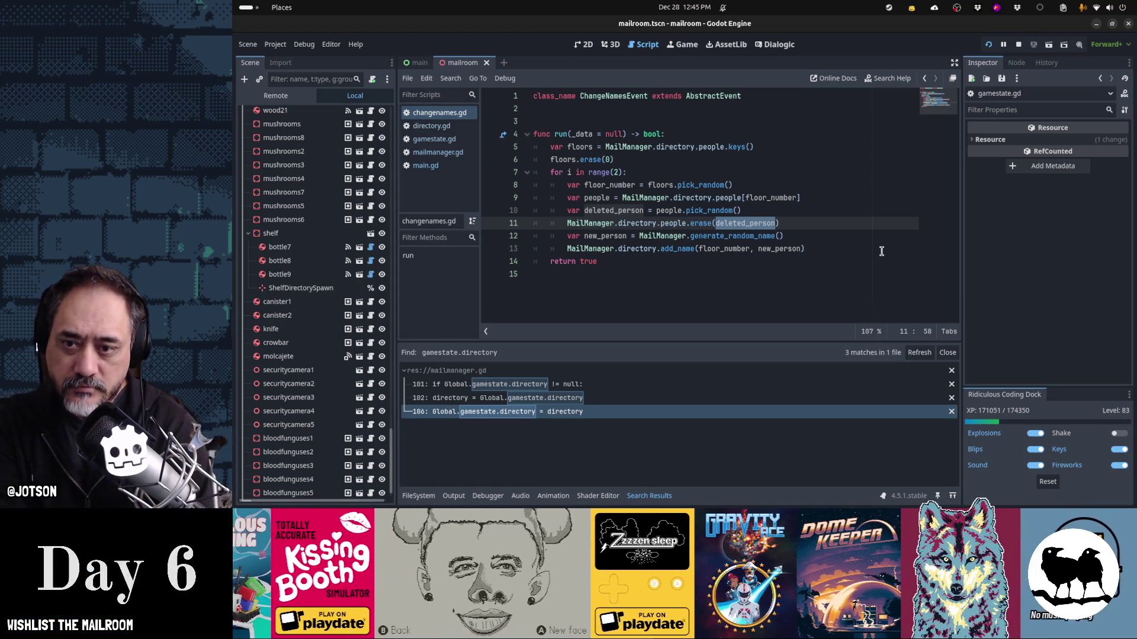
key(Left)
key(Left)
key(Left)
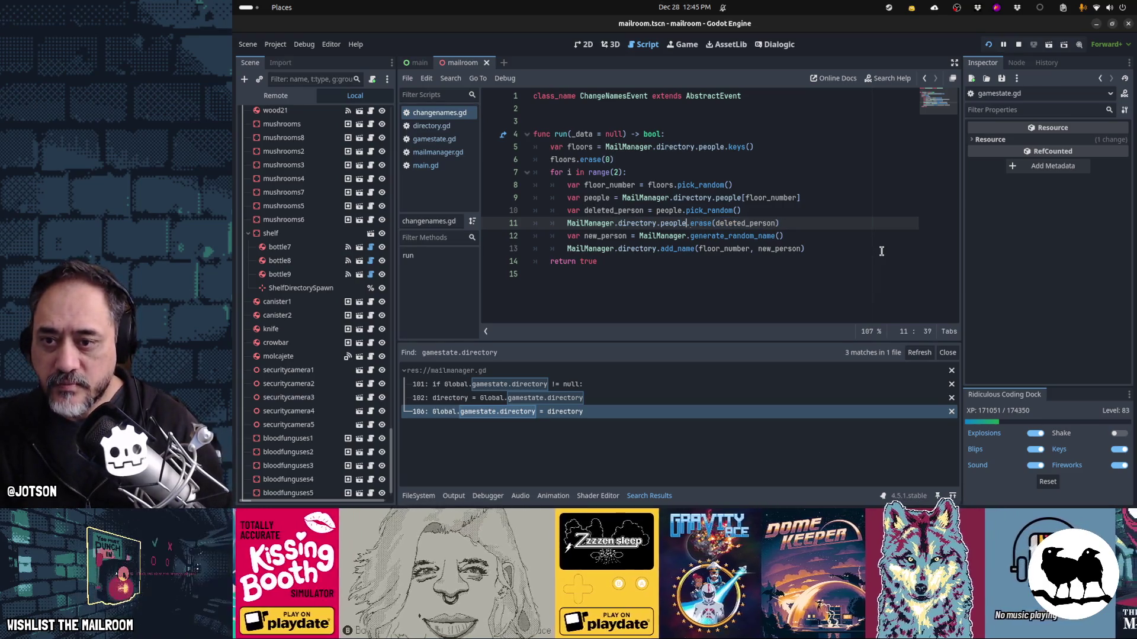
text([floor_number])
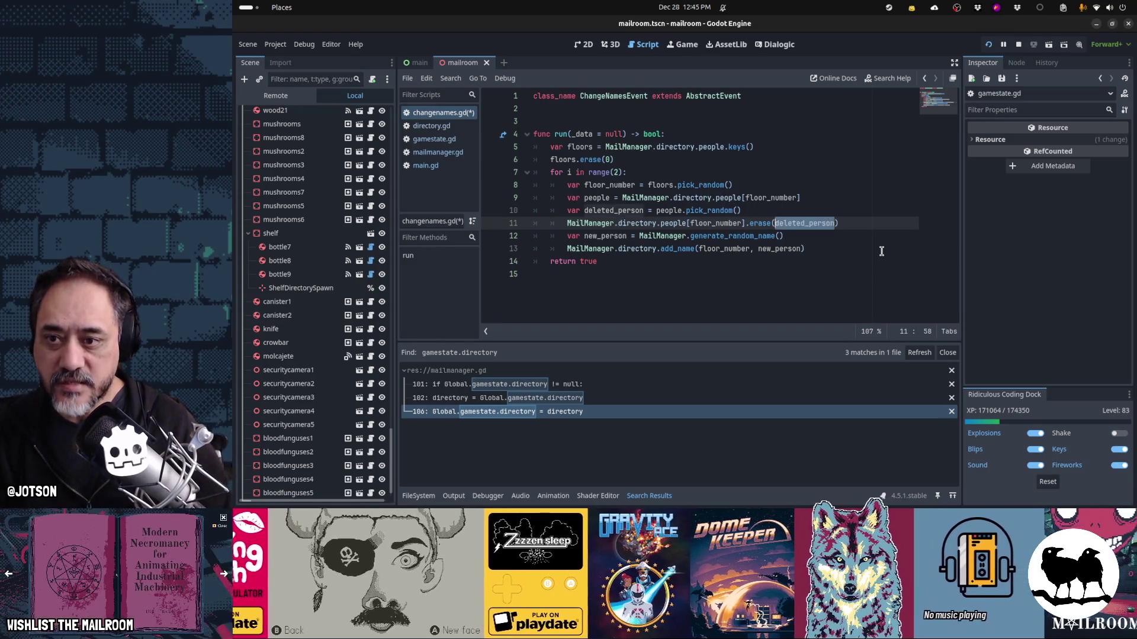
key(Down)
key(ctrl+Right)
key(ctrl+s)
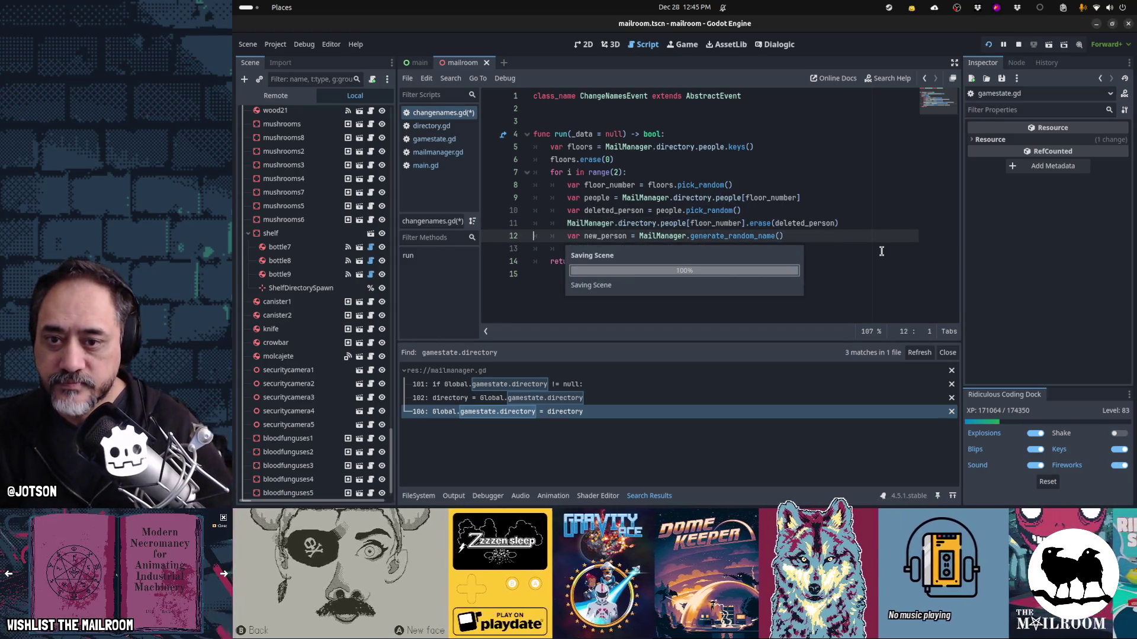
click(729, 247)
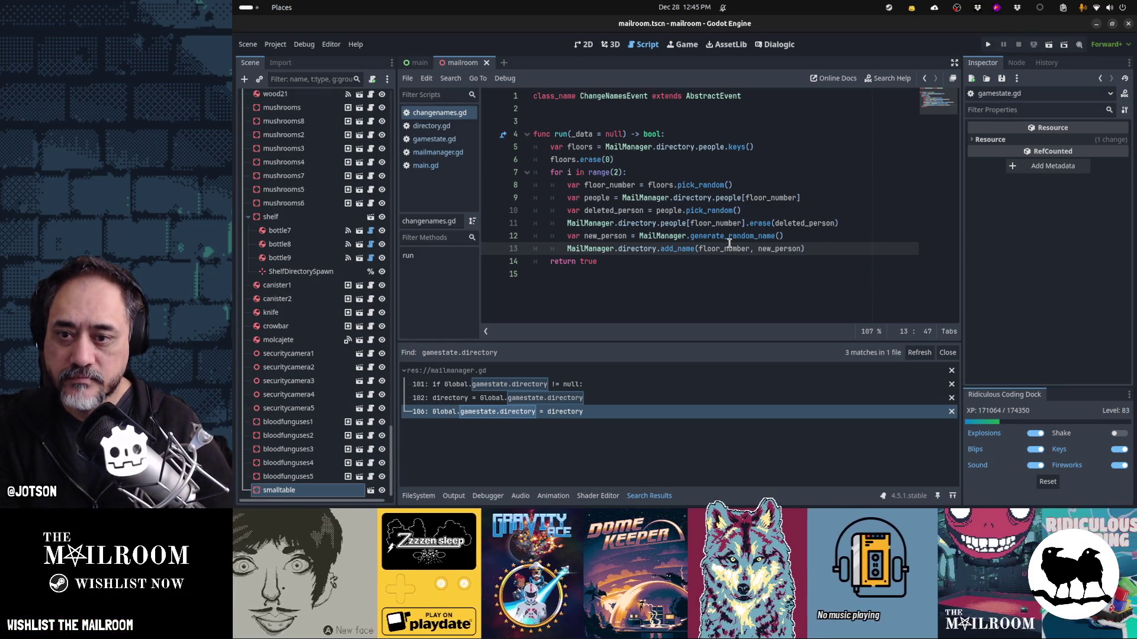
key(F5)
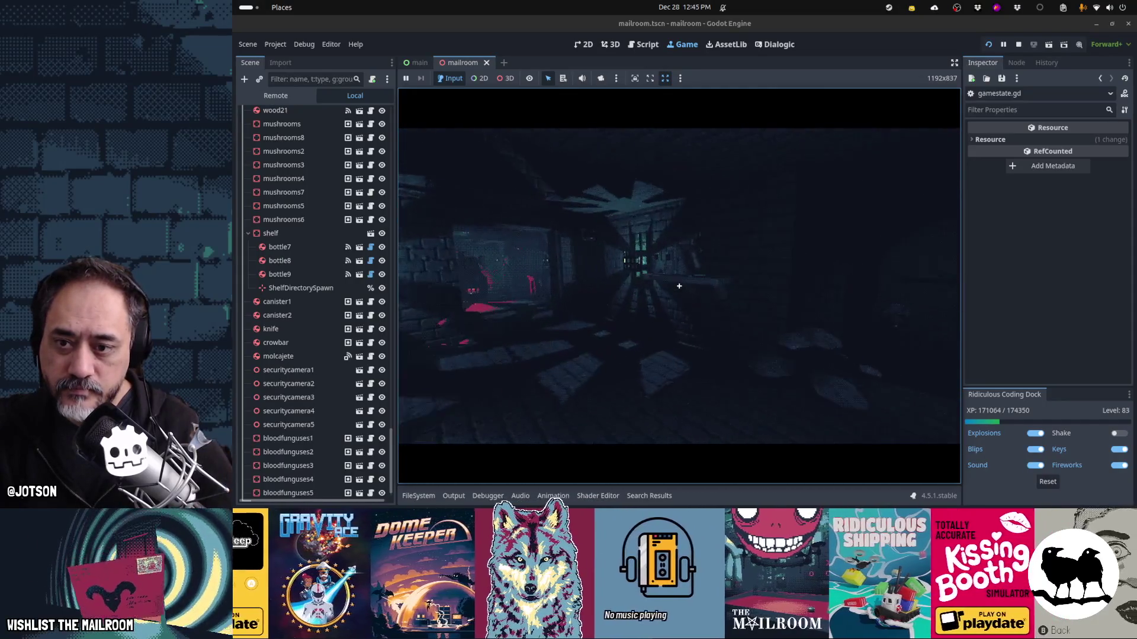
key(e)
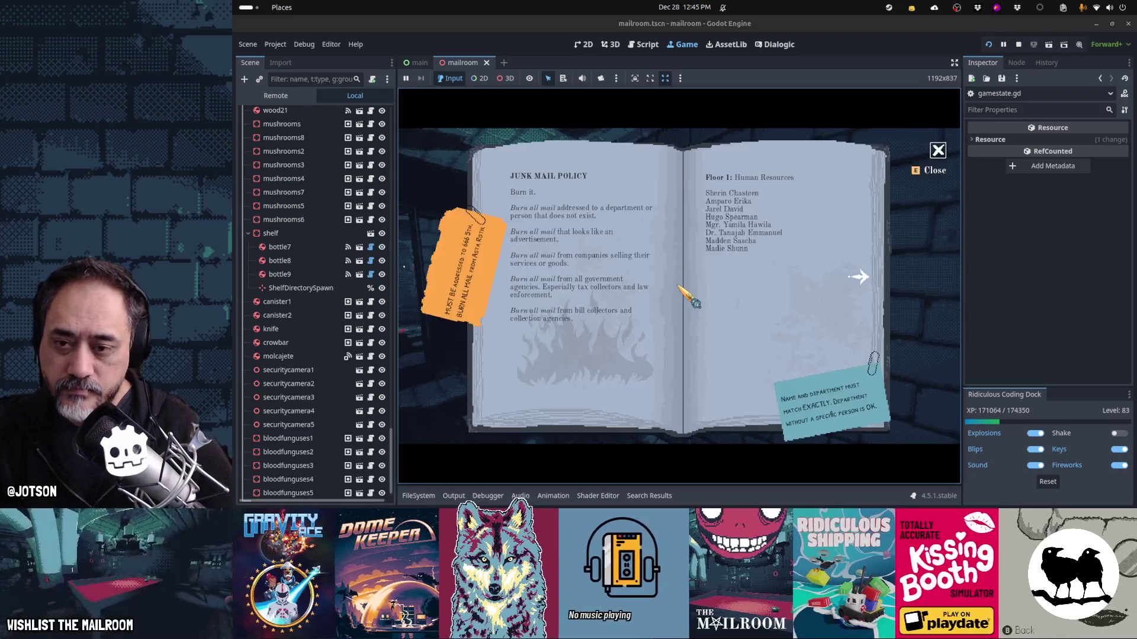
key(alt+Tab)
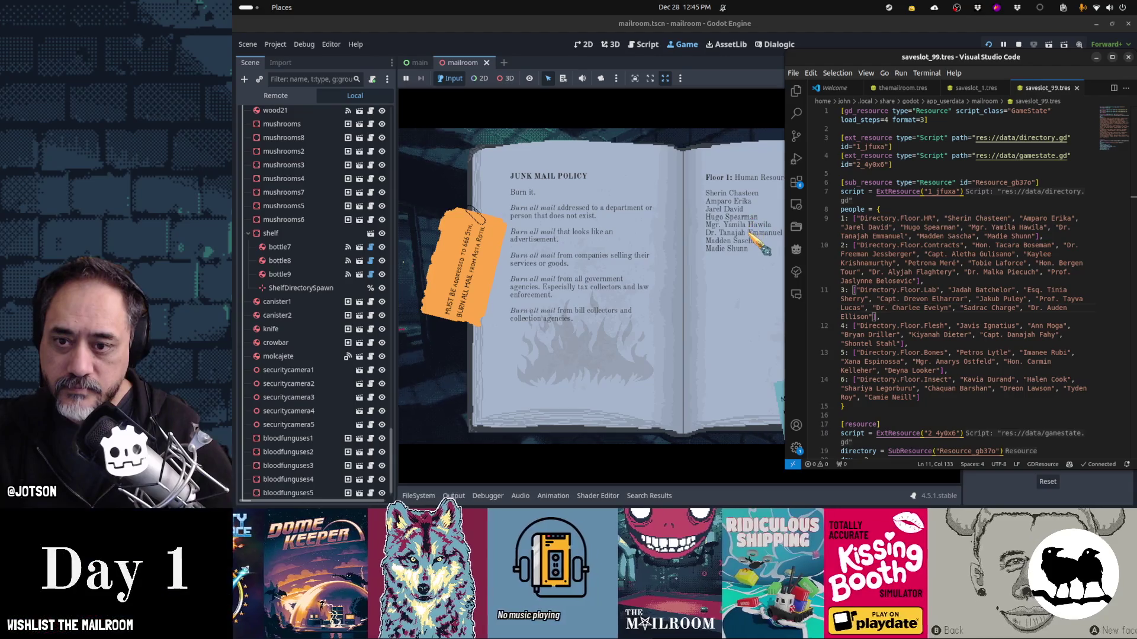
key(alt+Tab)
key(Right)
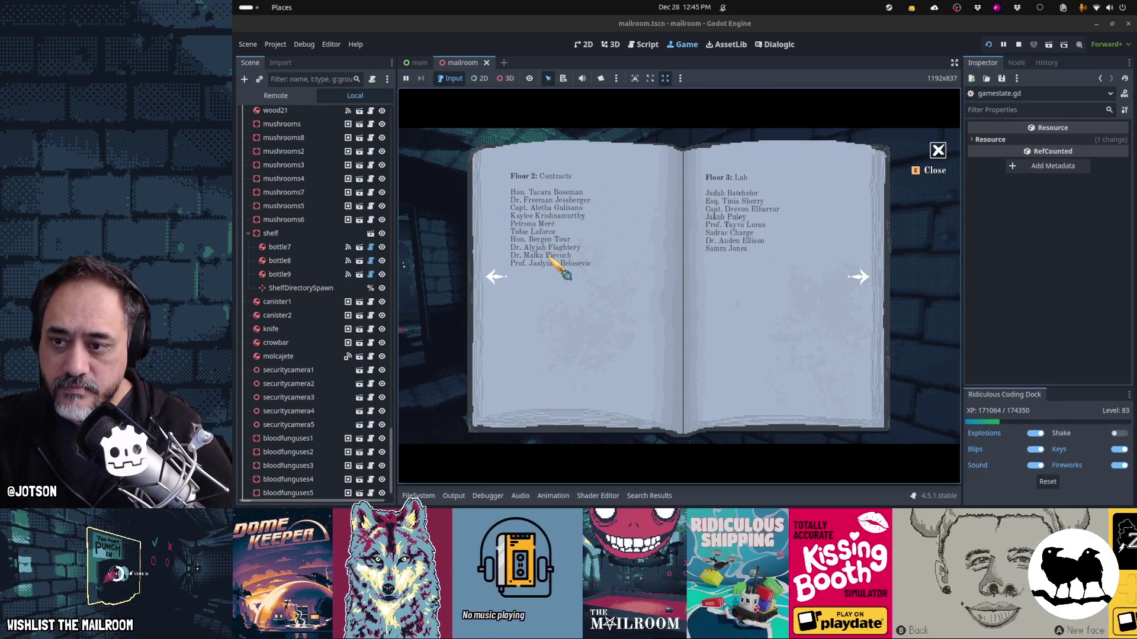
key(alt+Tab)
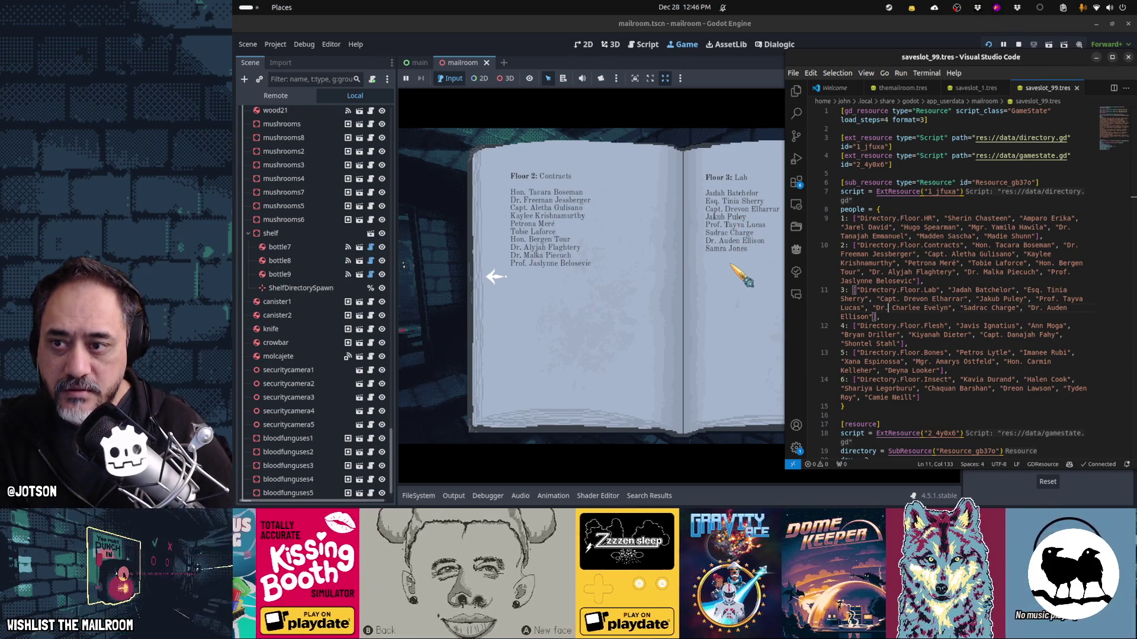
click(741, 275)
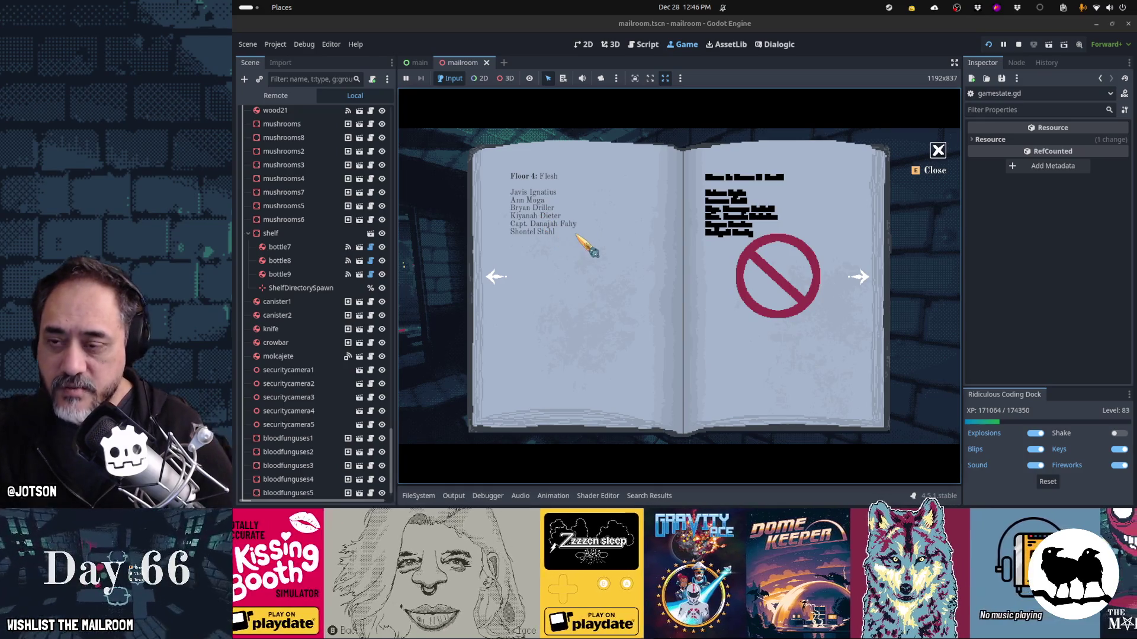
key(alt+Tab)
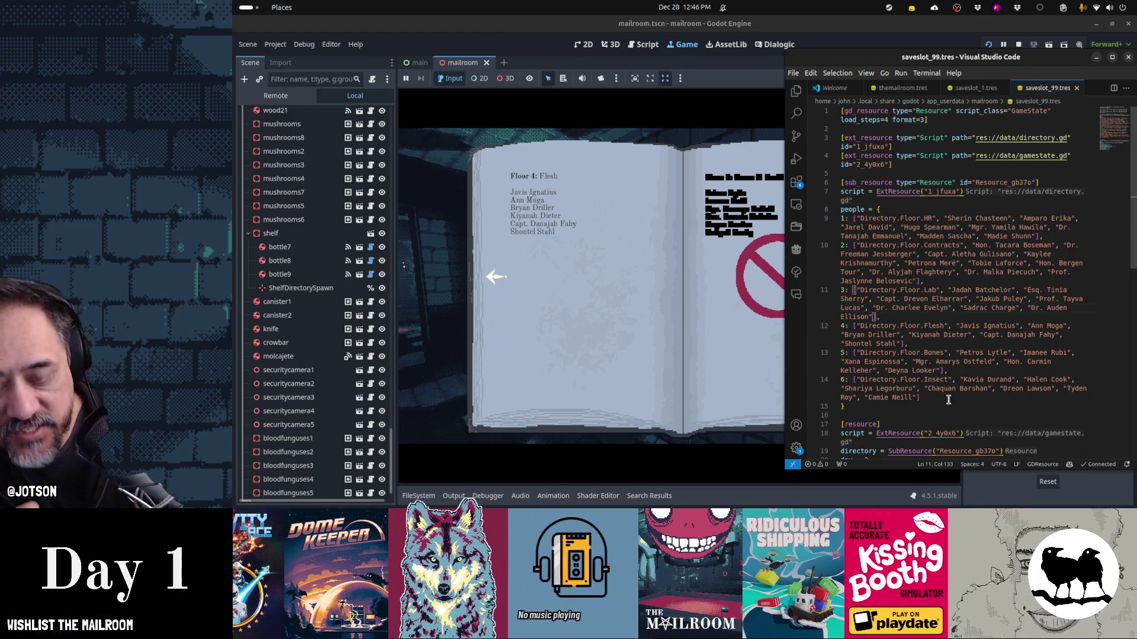
click(706, 352)
key(F8)
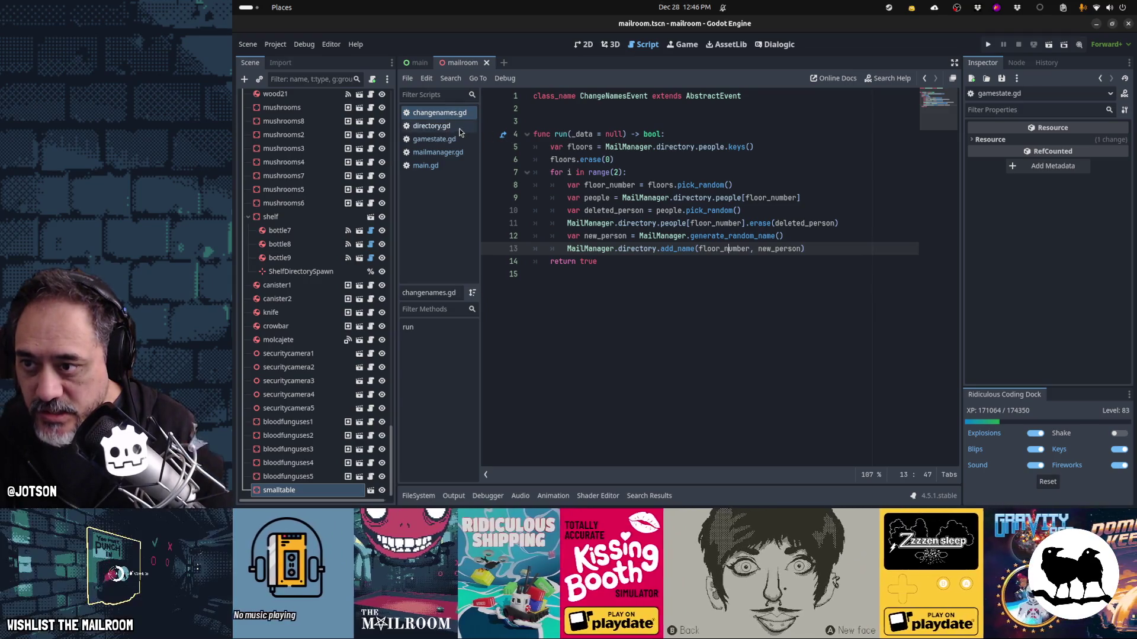
- In main.gd, make the day 3 ChangeNamesEvent run call use the floor list [1,2,3]
click(460, 130)
click(453, 165)
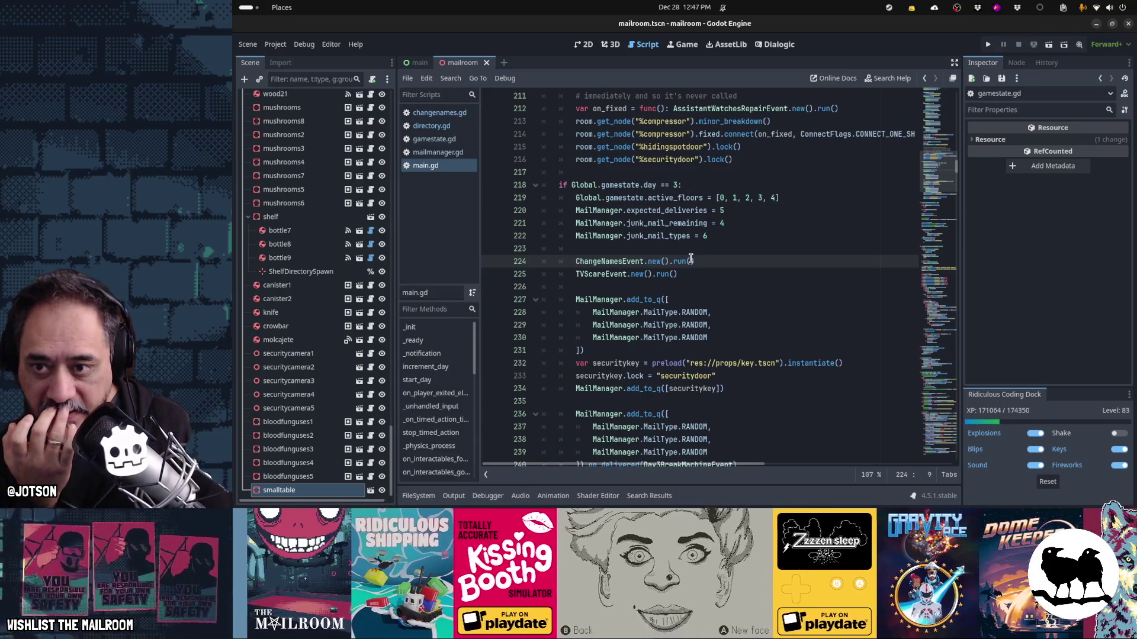
click(690, 261)
text([1,)
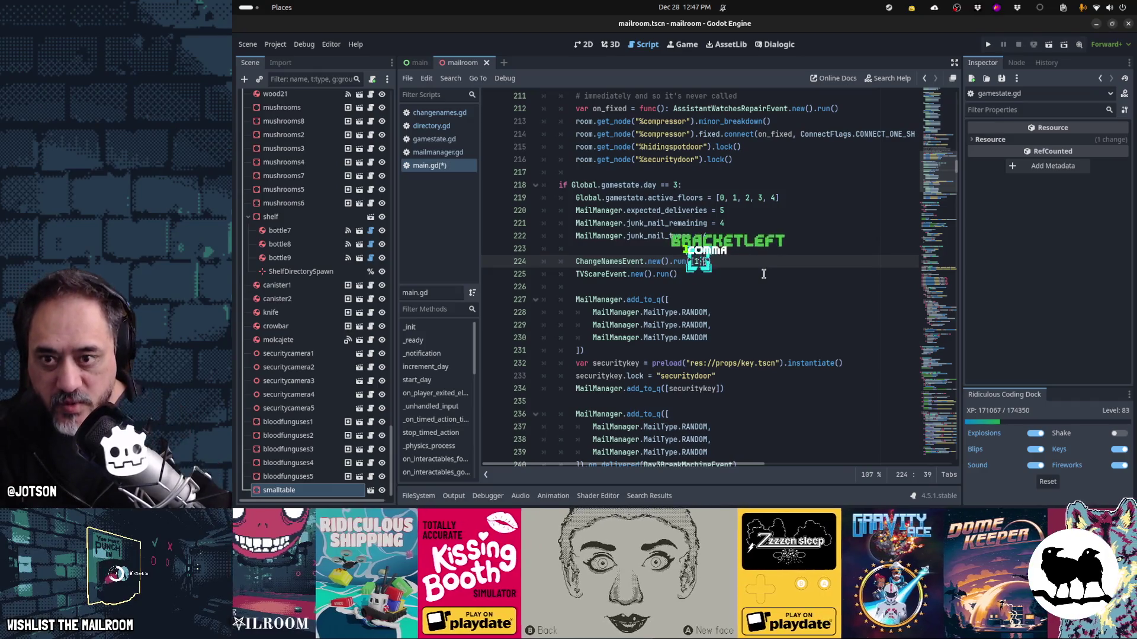
text(2,3,)
key(BackSpace)
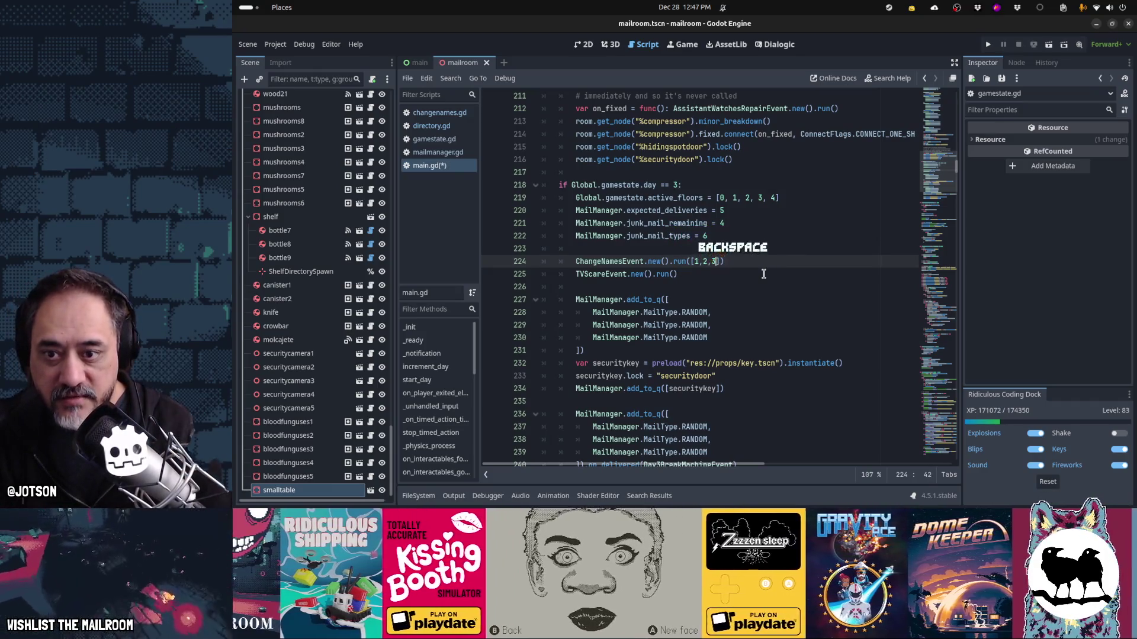
- Check the [1,2,3] floor list against the active_floors line's highest floor, then return to changenames.gd
key(shift+Left)
key(shift+Left)
key(shift+Left)
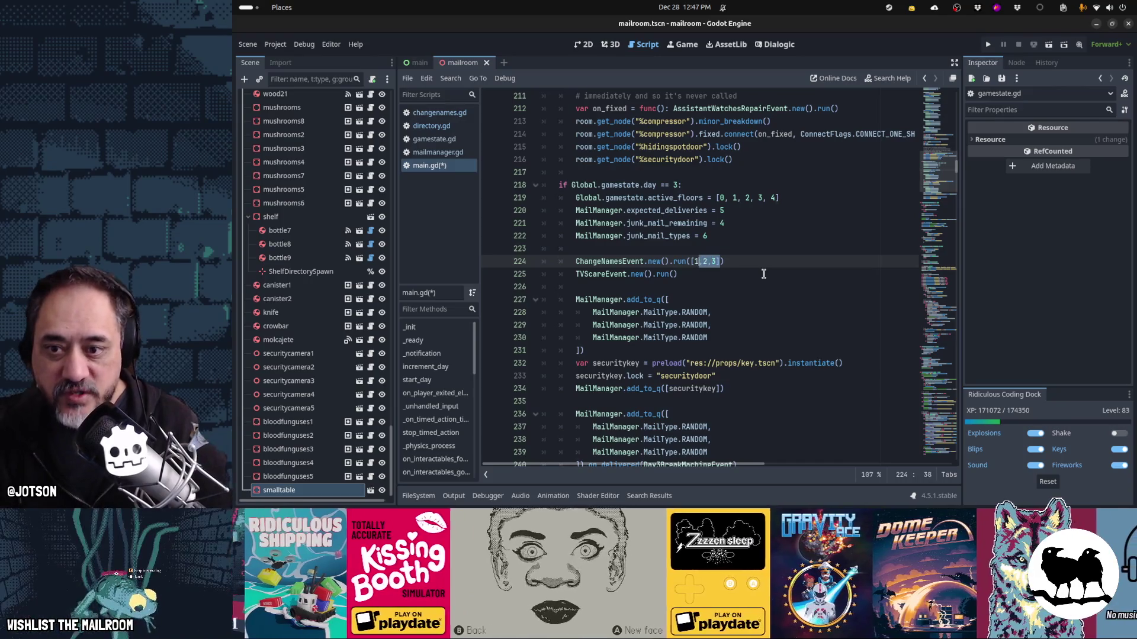
key(Up)
key(Up)
key(Up)
key(Down)
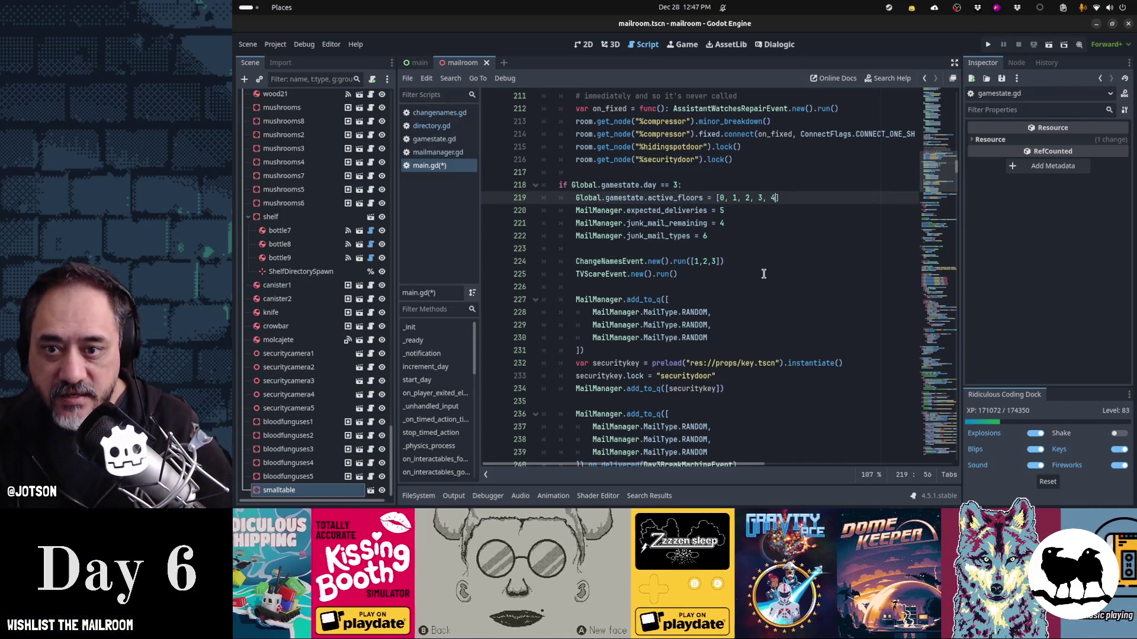
key(Left)
key(Down)
key(Down)
key(Down)
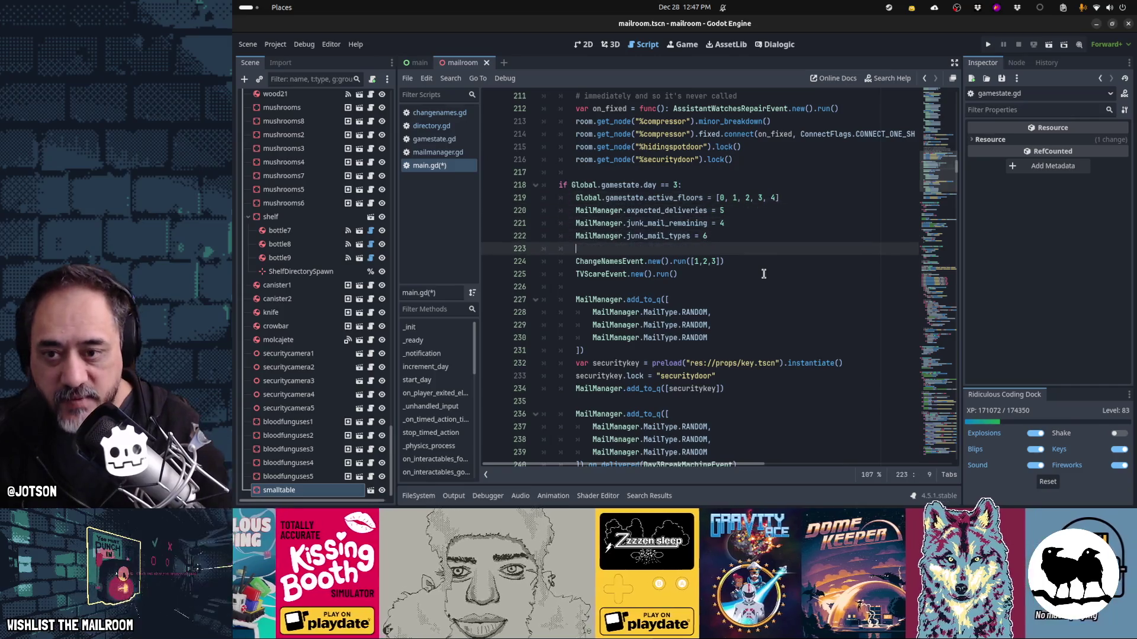
key(shift+Left)
key(shift+Left)
key(shift+Left)
key(shift+Left)
key(shift+Left)
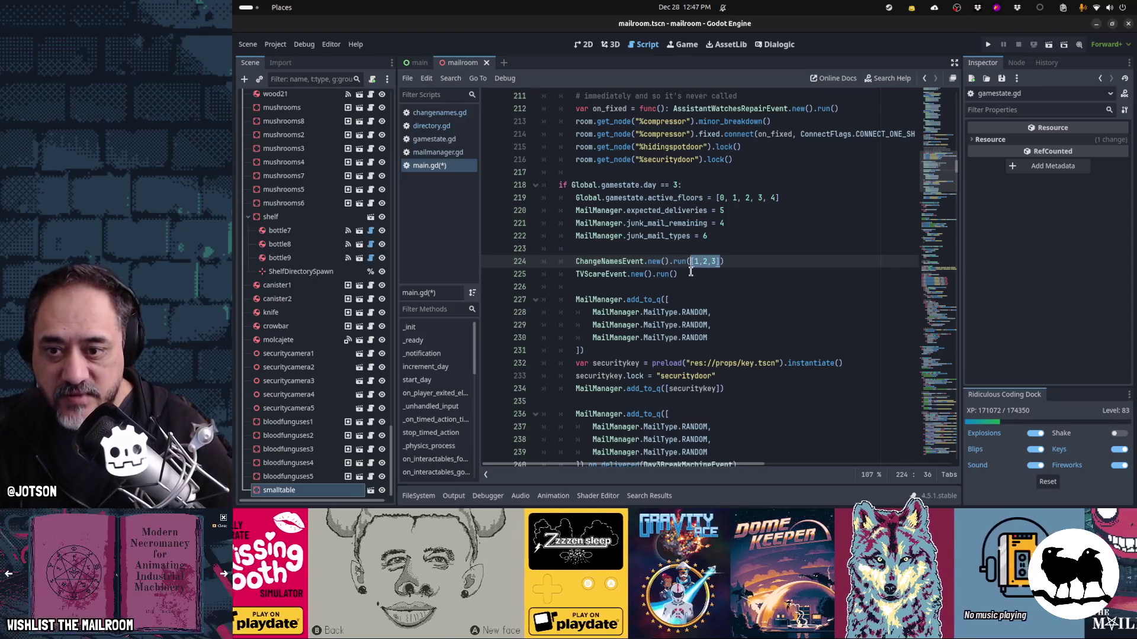
click(450, 113)
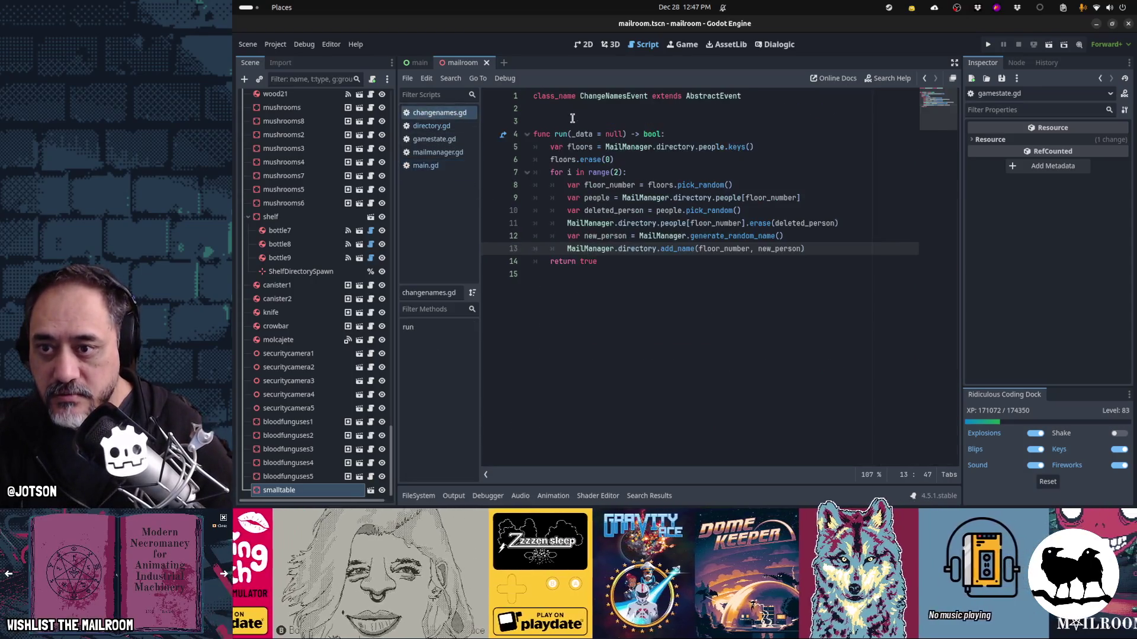
- Rename run()'s _data parameter to floors and delete the local floors declaration and erase(0) lines
double_click(584, 134)
text(floors)
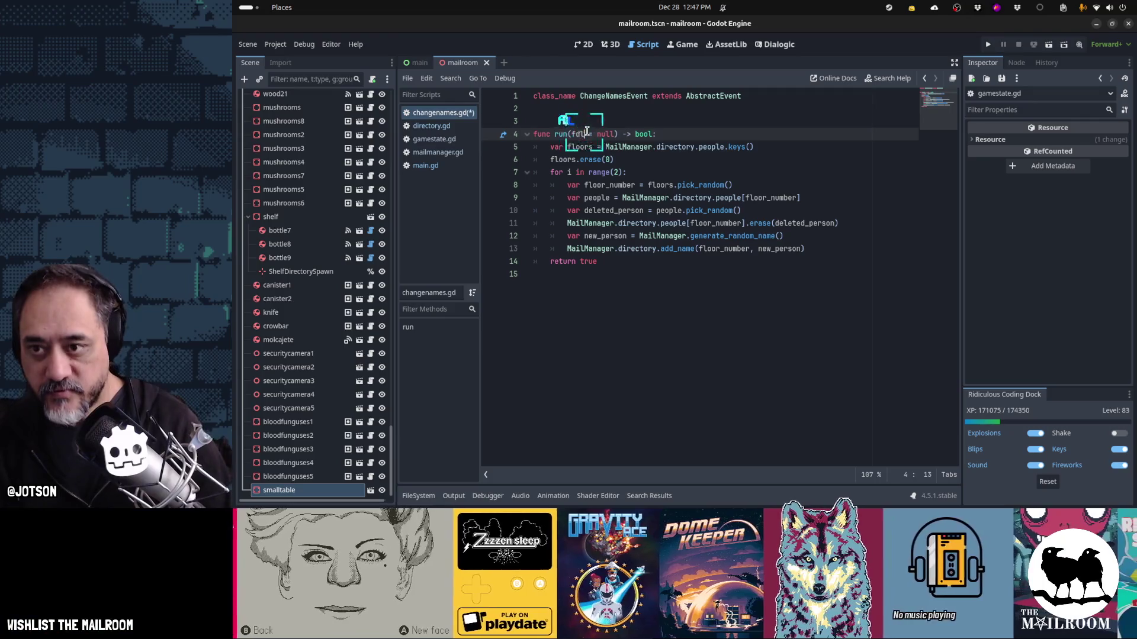
key(BackSpace)
text(s)
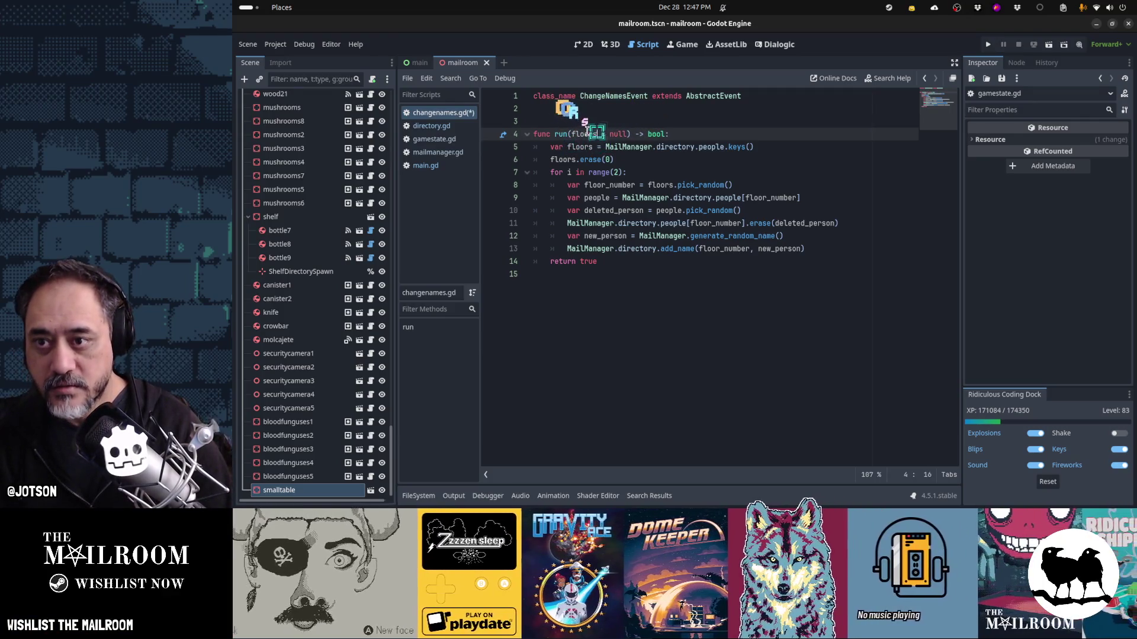
key(Home)
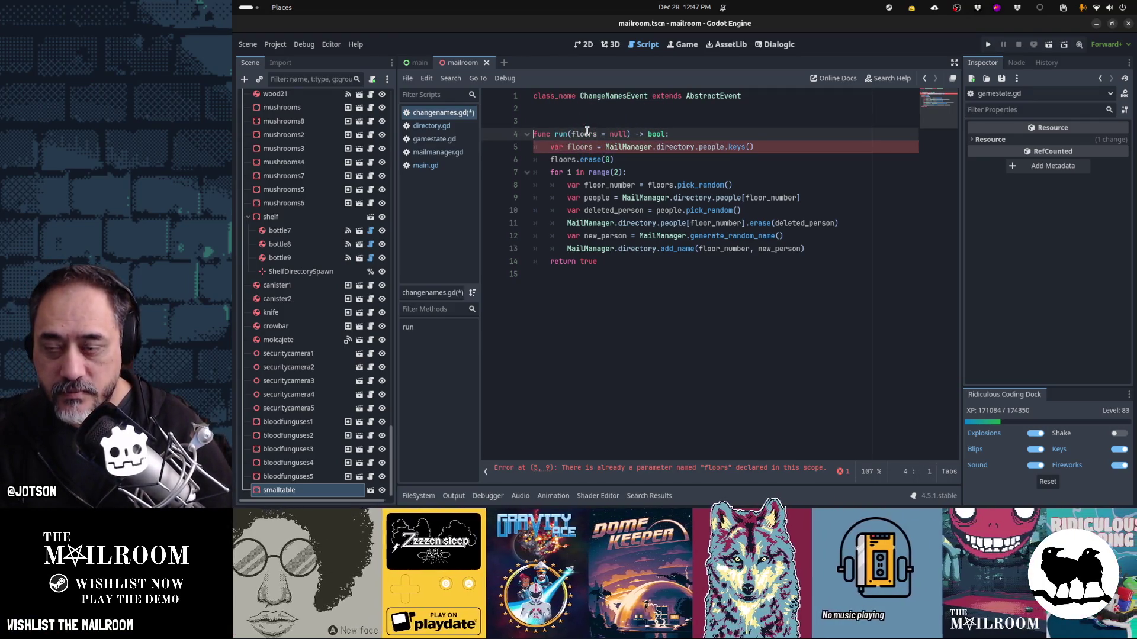
key(Down)
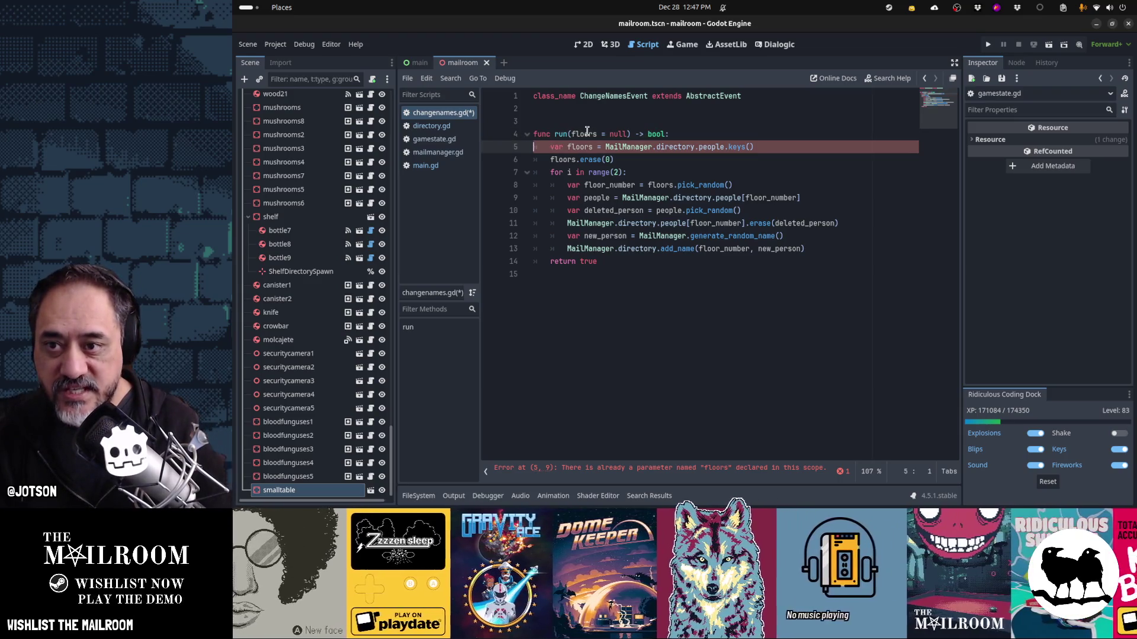
key(shift+Down)
key(shift+Down)
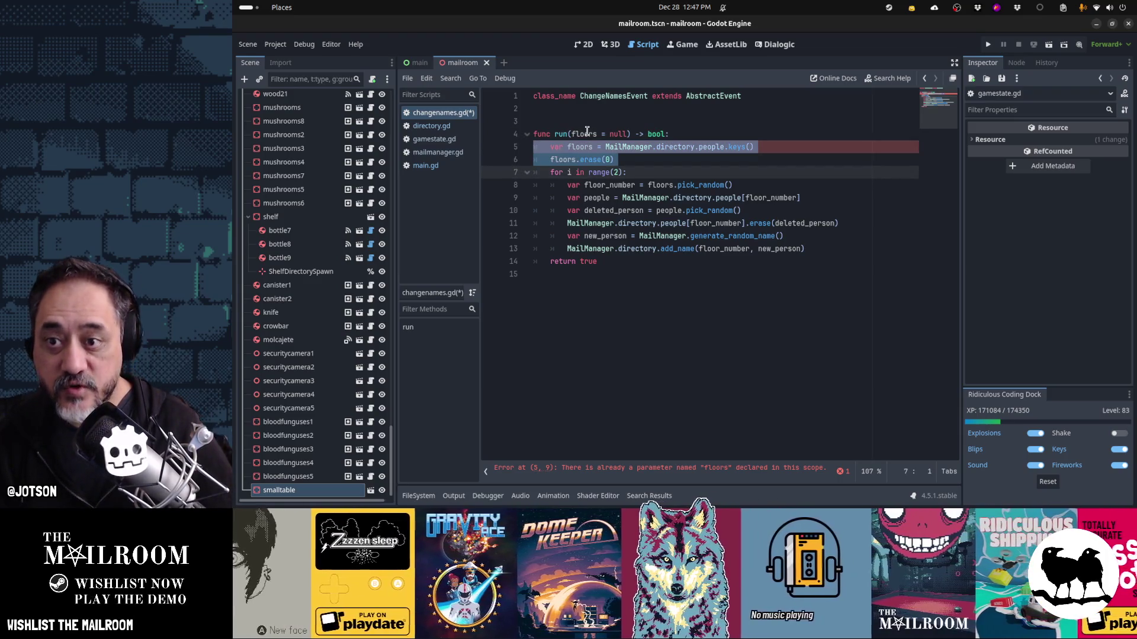
key(Delete)
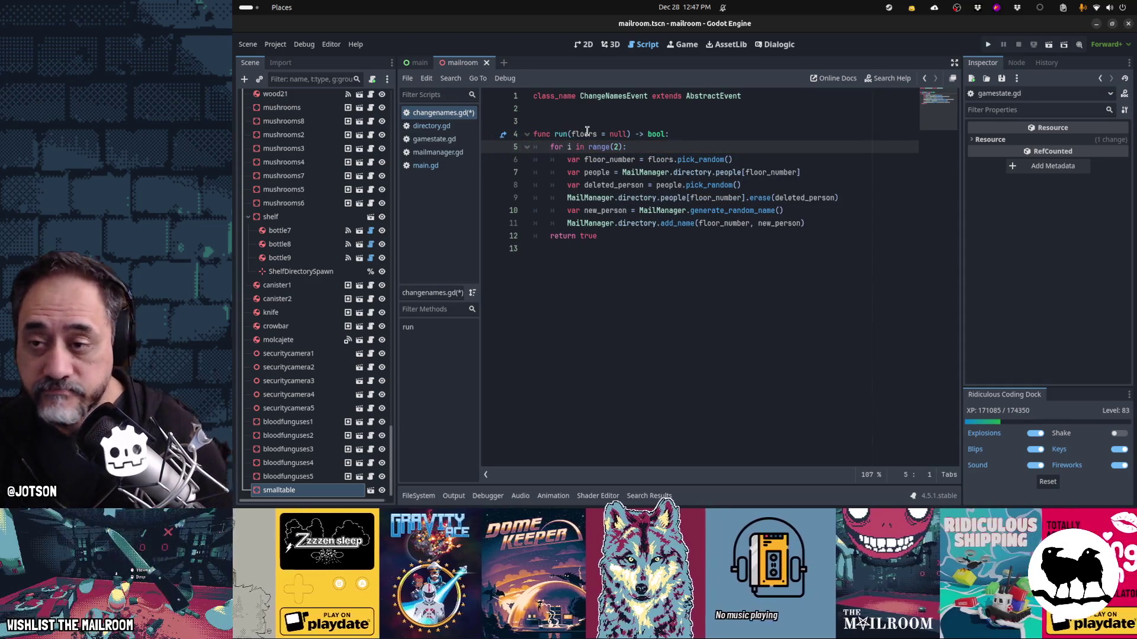
- Give the floors parameter an empty-array default [], then save and run the game with F5
key(Up)
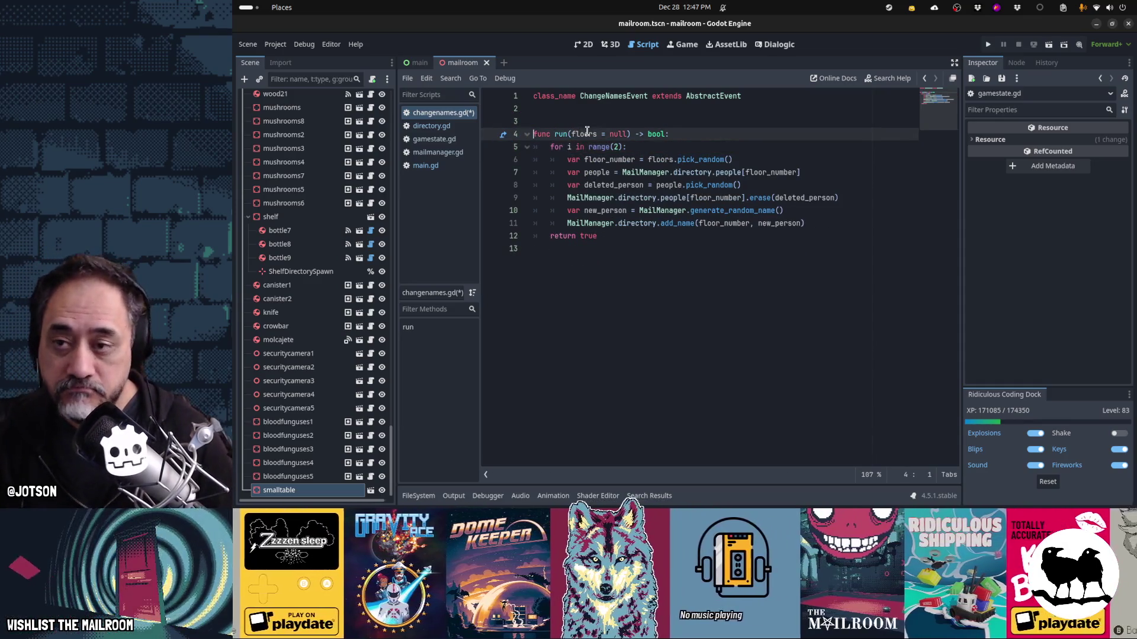
key(BackSpace)
key(BackSpace)
key(BackSpace)
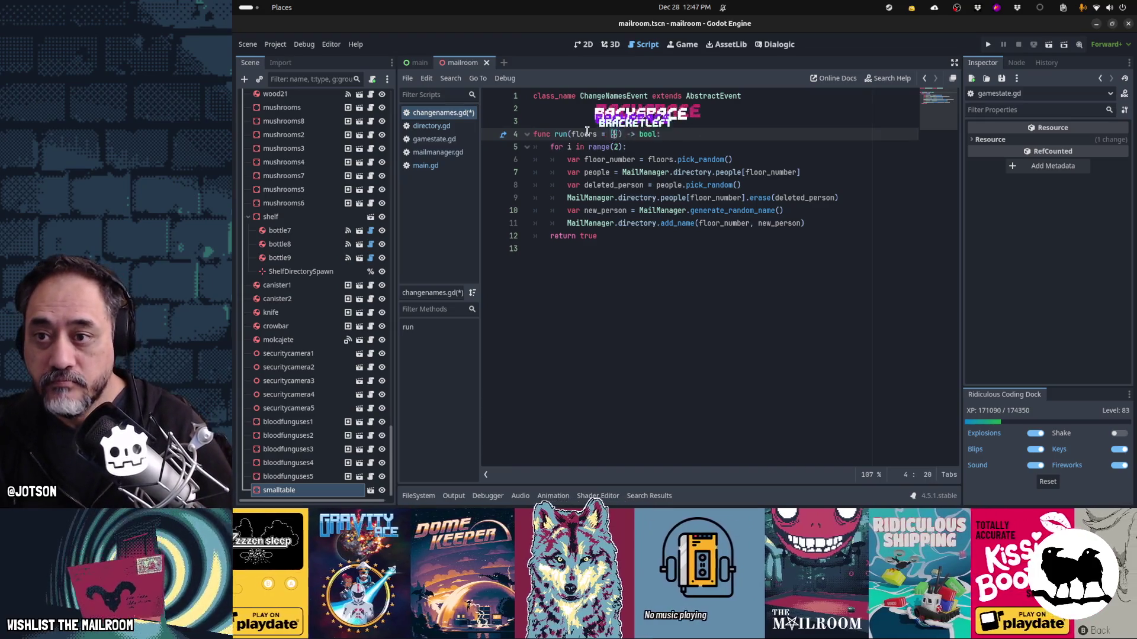
text([])
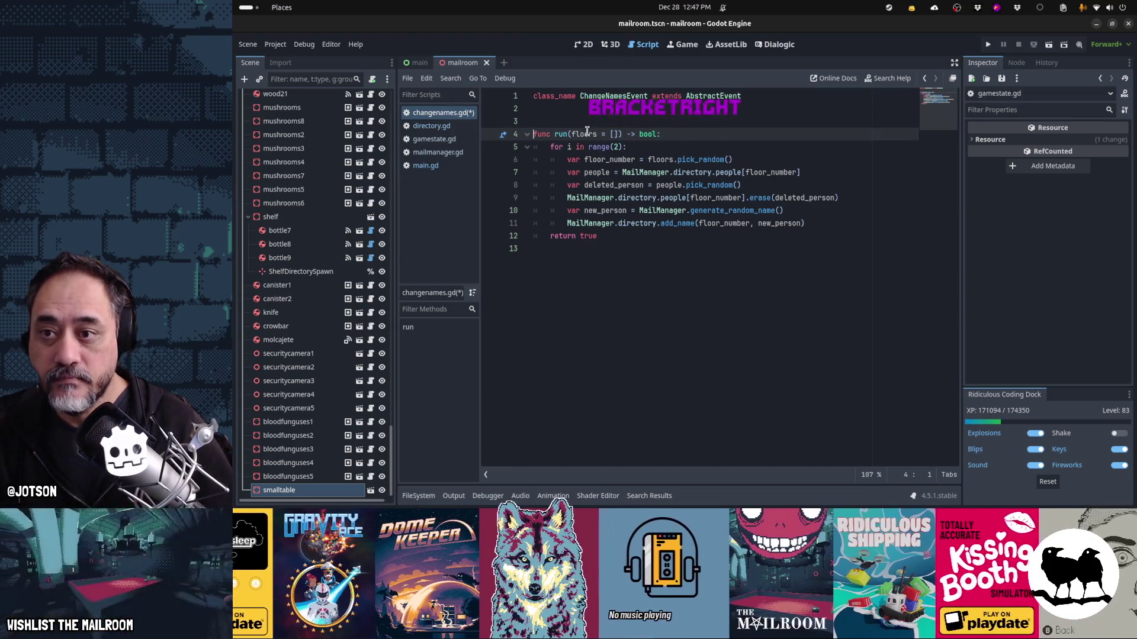
key(Down)
key(Up)
key(ctrl+Right)
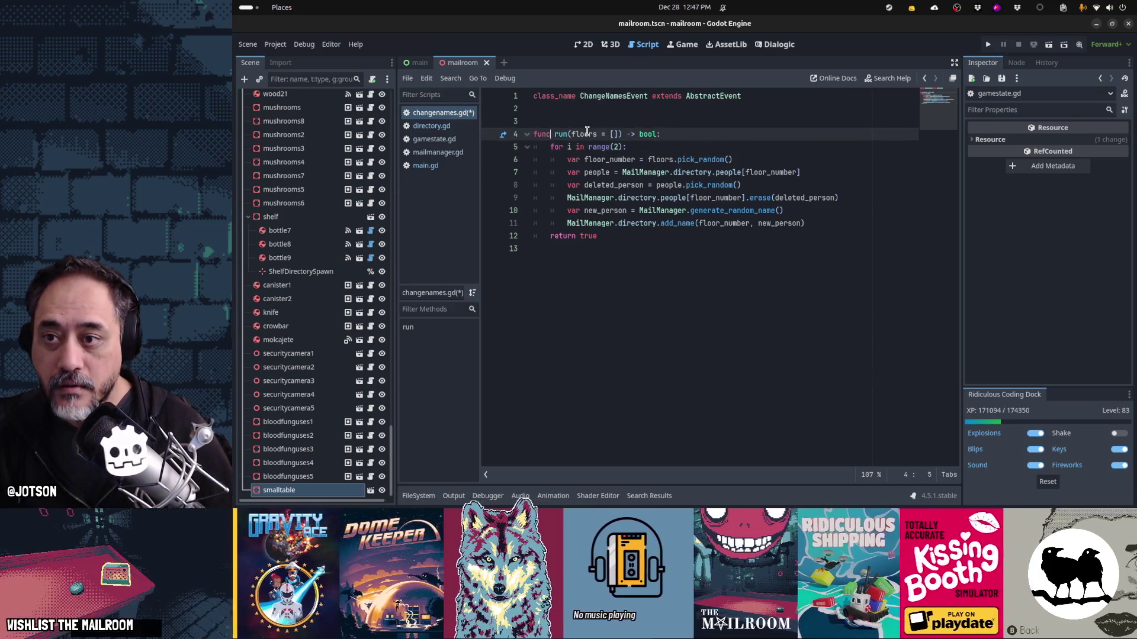
text(:)
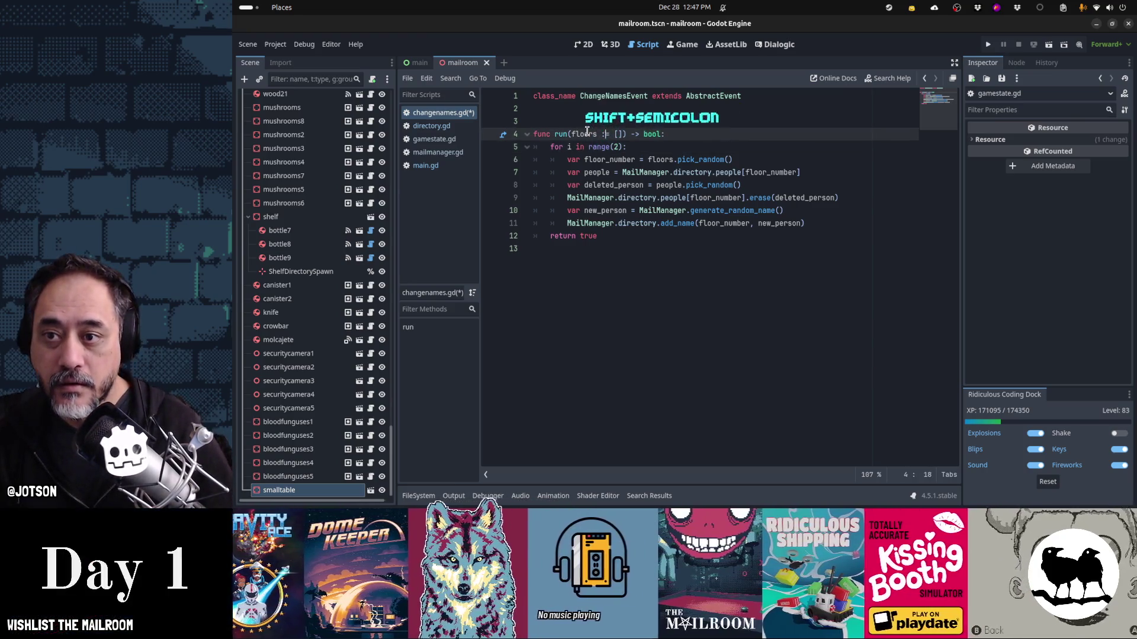
key(BackSpace)
key(Down)
key(Down)
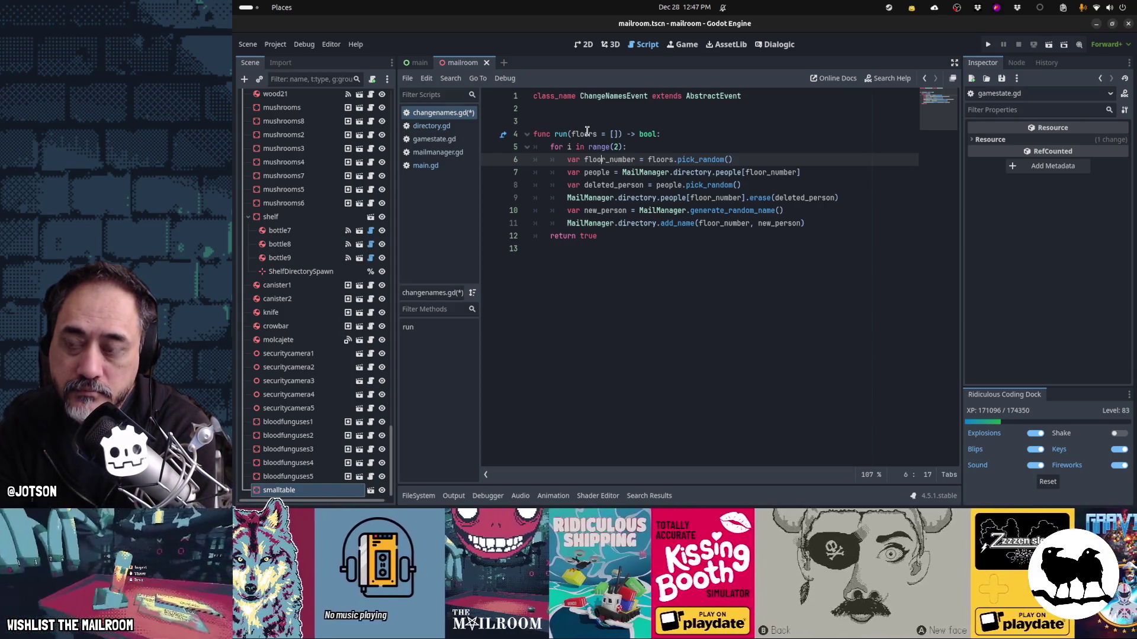
key(F5)
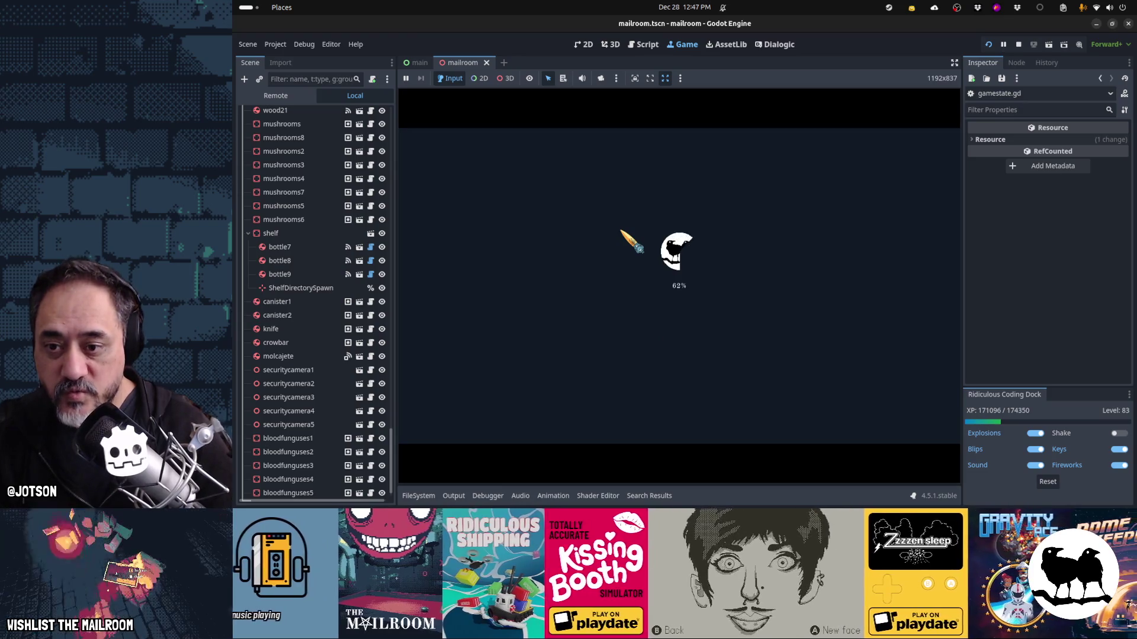
- Open the in-game directory book to the Floor 2 and 3 pages, then select a Floor 2 surname in saveslot_99.tres
key(alt+Tab)
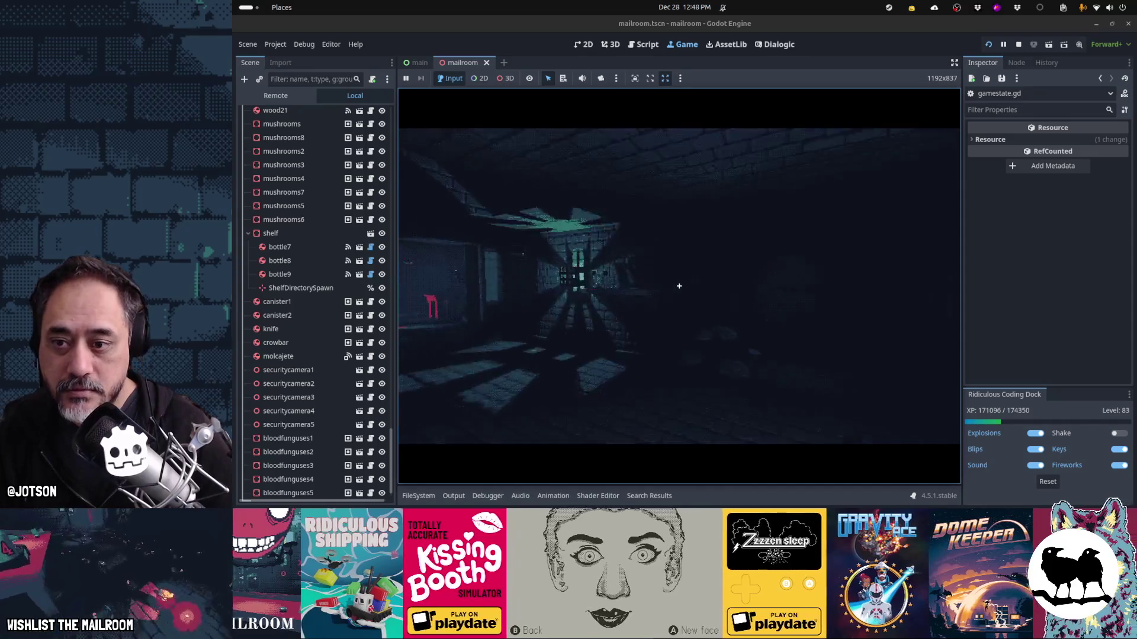
key(e)
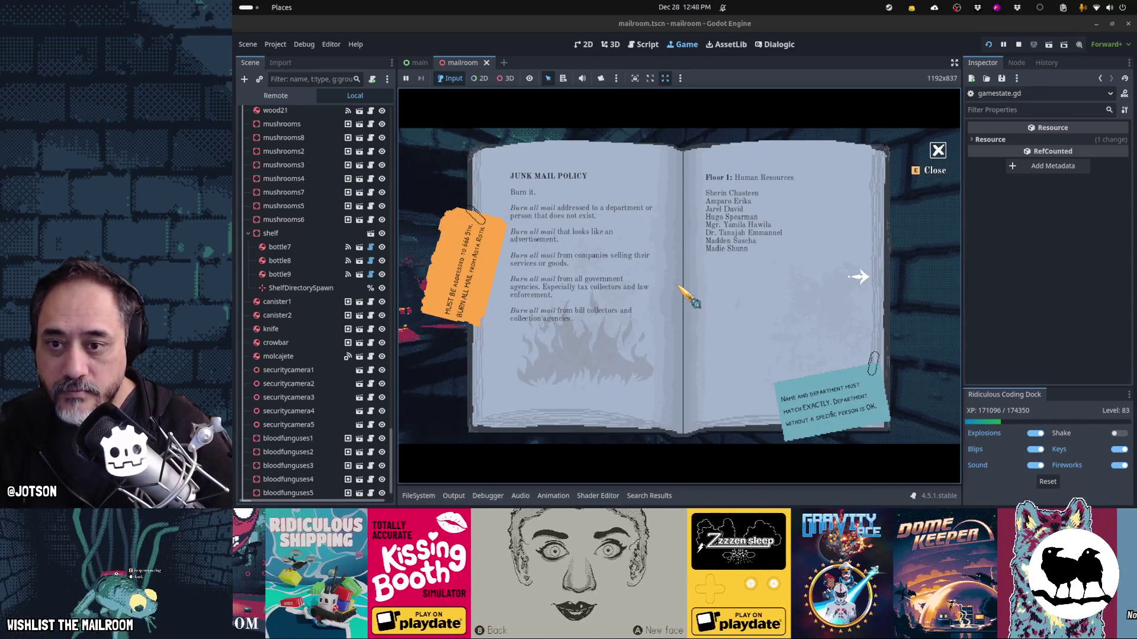
click(730, 257)
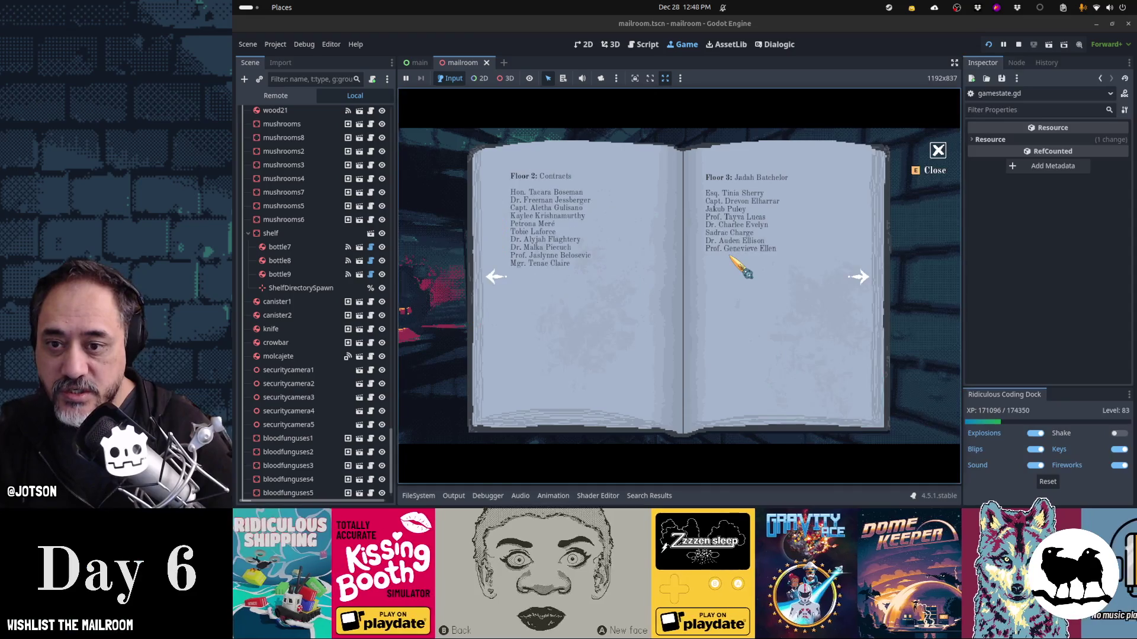
key(alt+Tab)
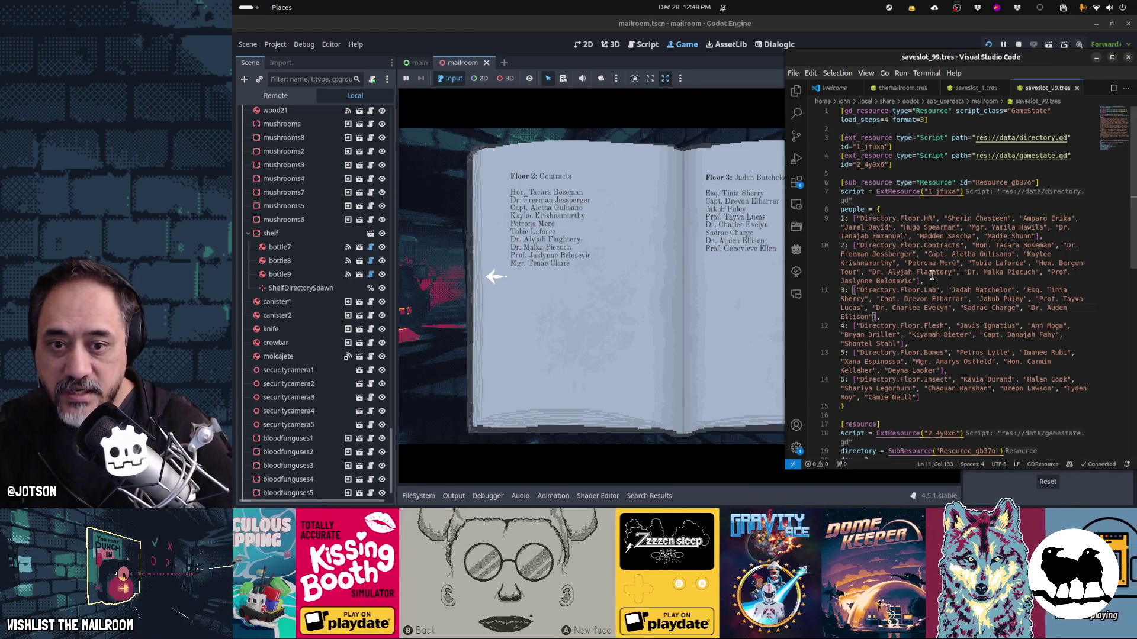
double_click(895, 282)
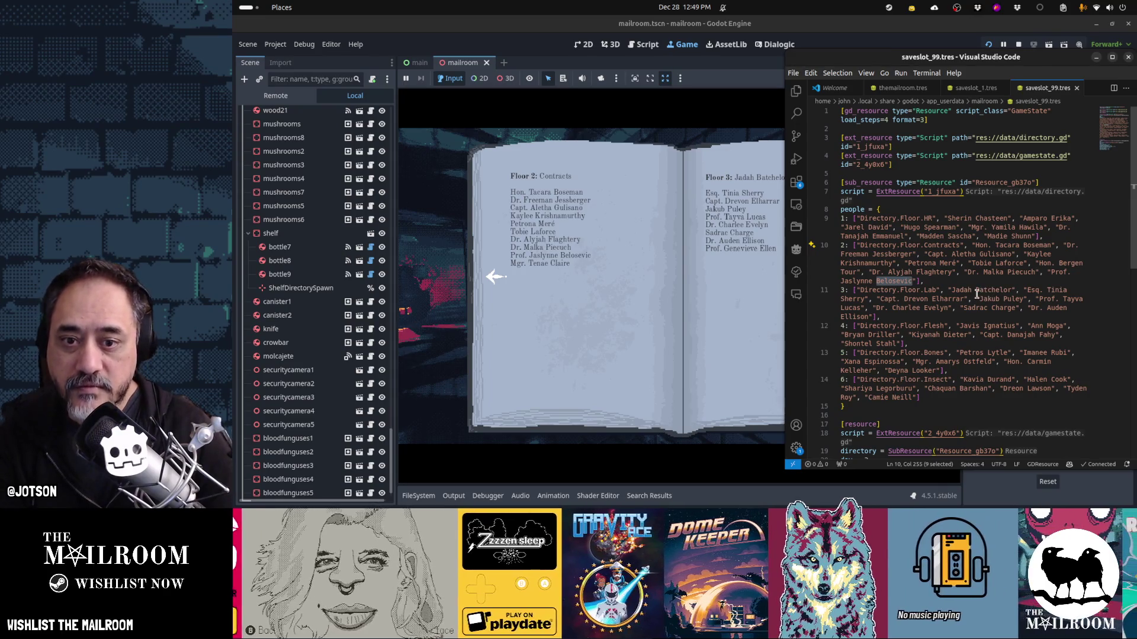
- Page the directory book through Floors 1 to 4, comparing its names with the save file
click(716, 318)
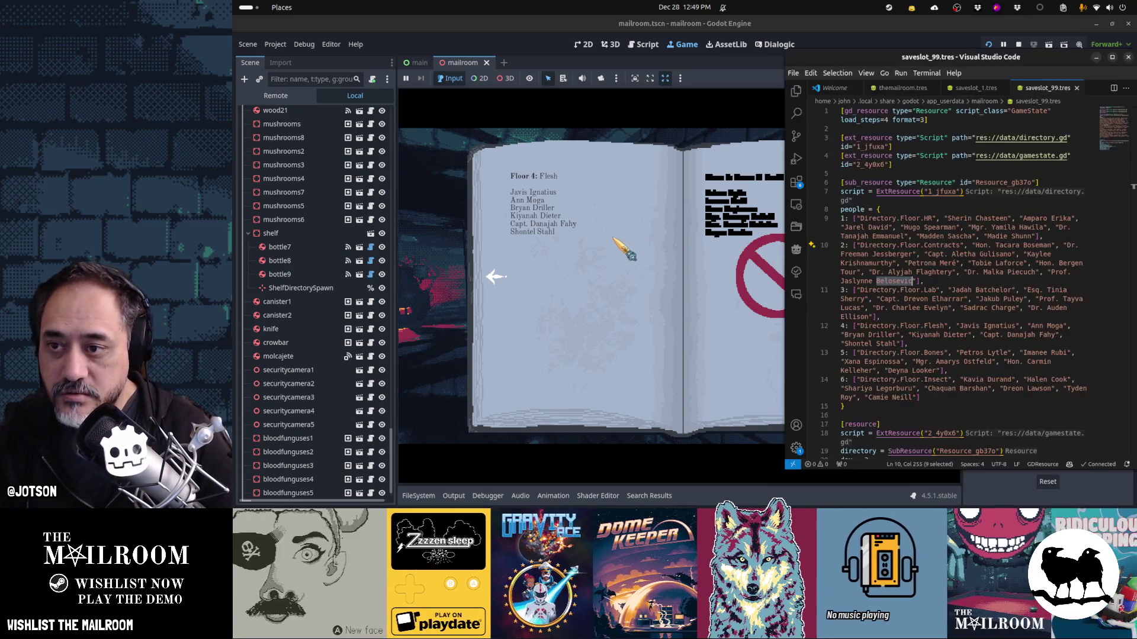
key(alt+Tab)
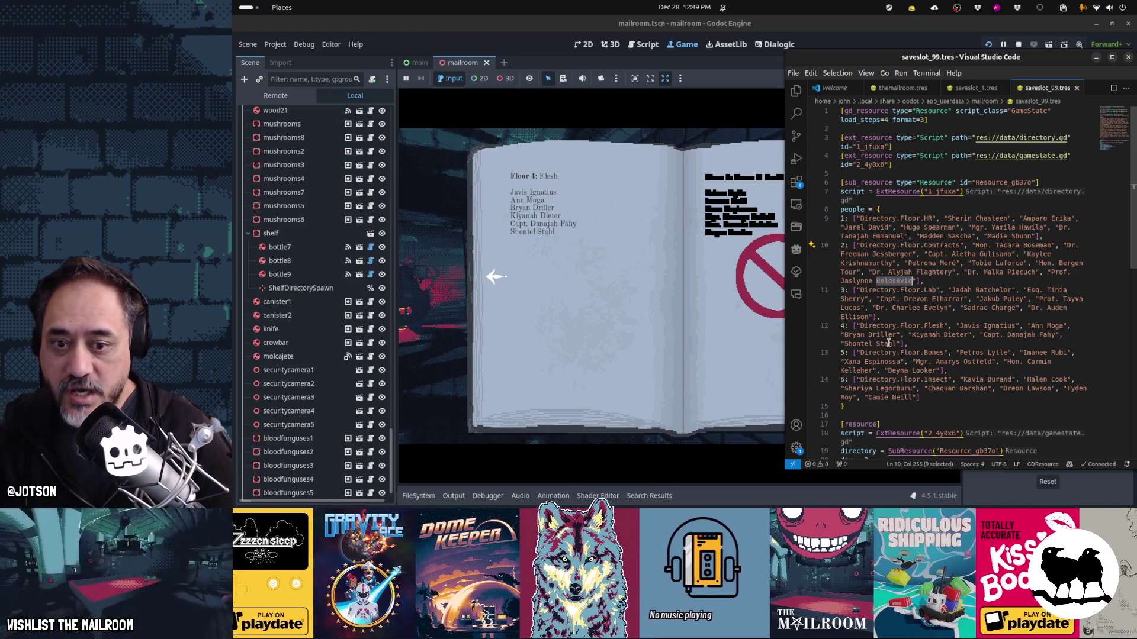
click(583, 299)
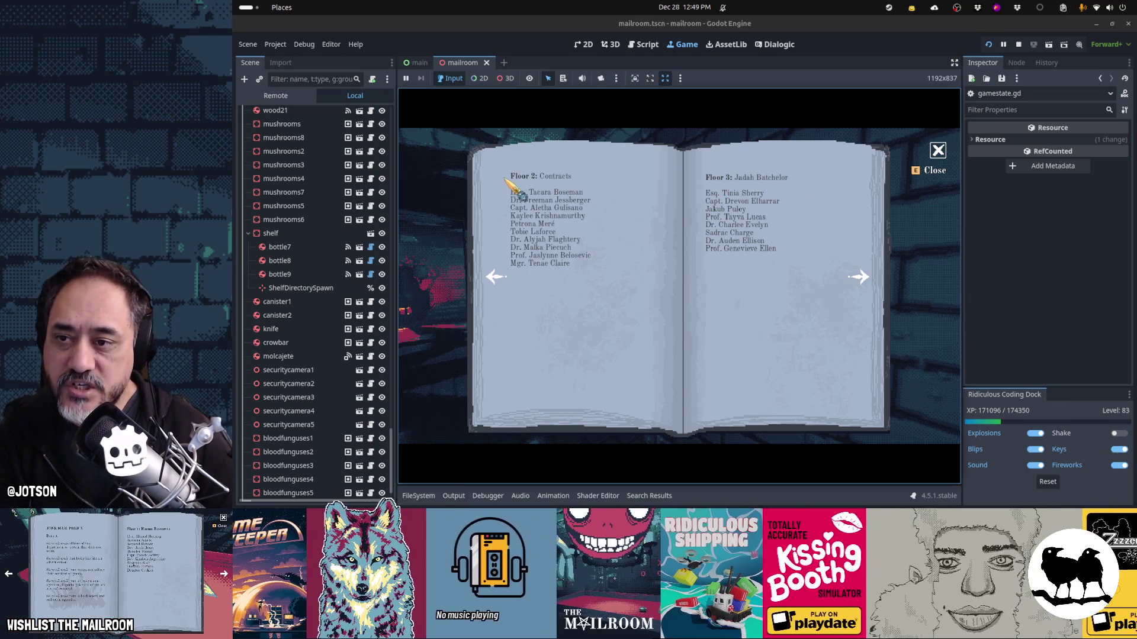
click(541, 216)
click(756, 209)
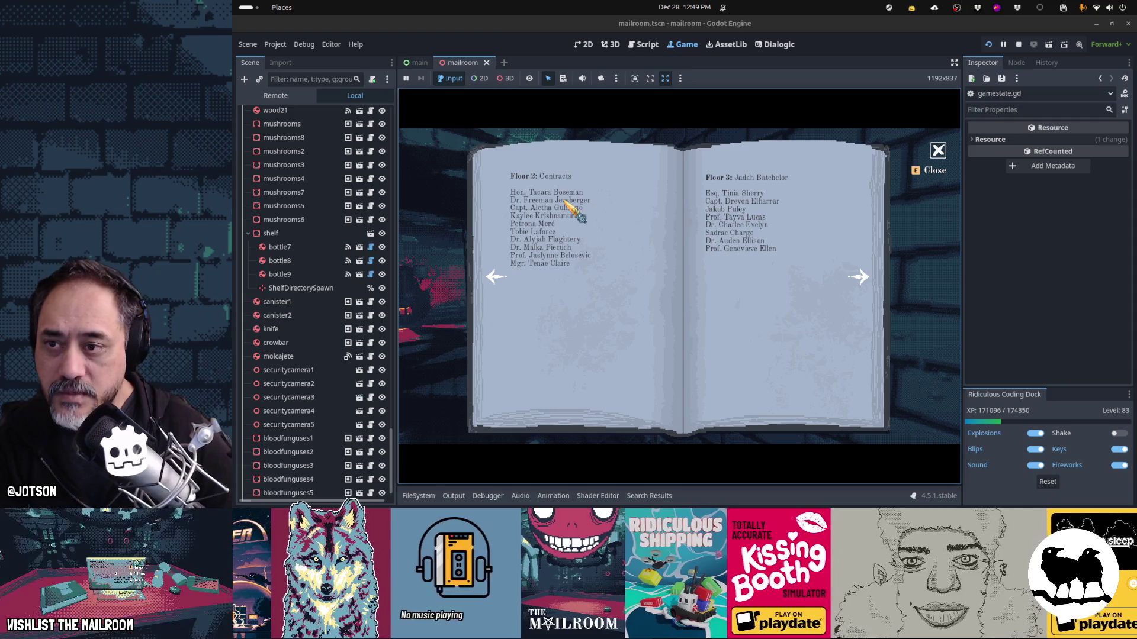
click(756, 213)
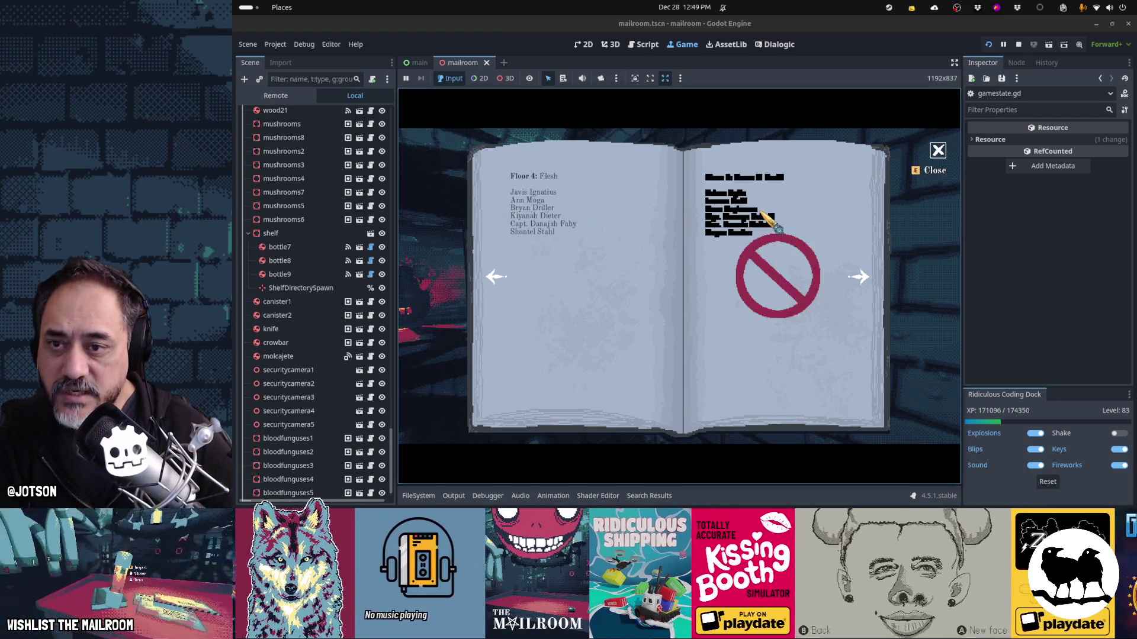
click(581, 226)
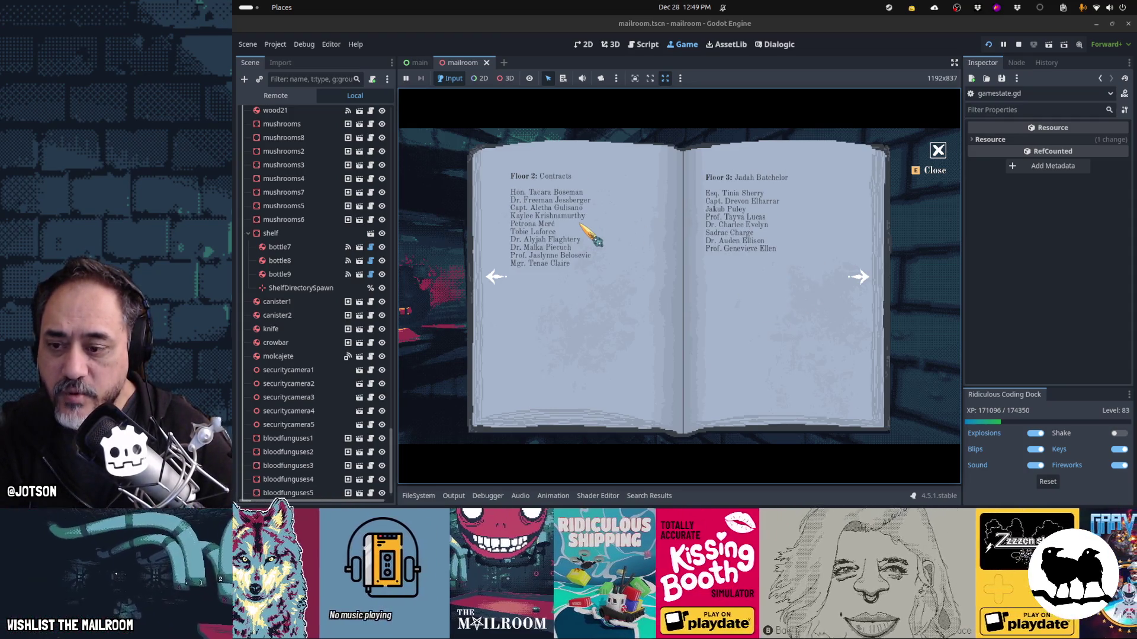
- Bring the save file up again, then return to editing changenames.gd in the Script workspace
mouse_move(586, 507)
click(444, 502)
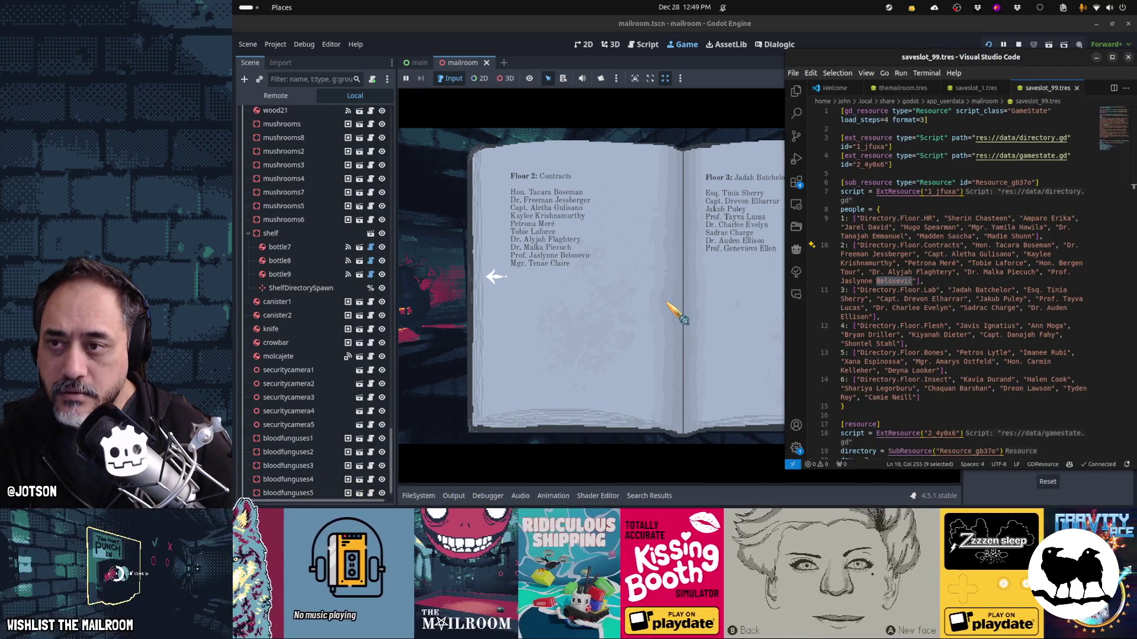
click(646, 46)
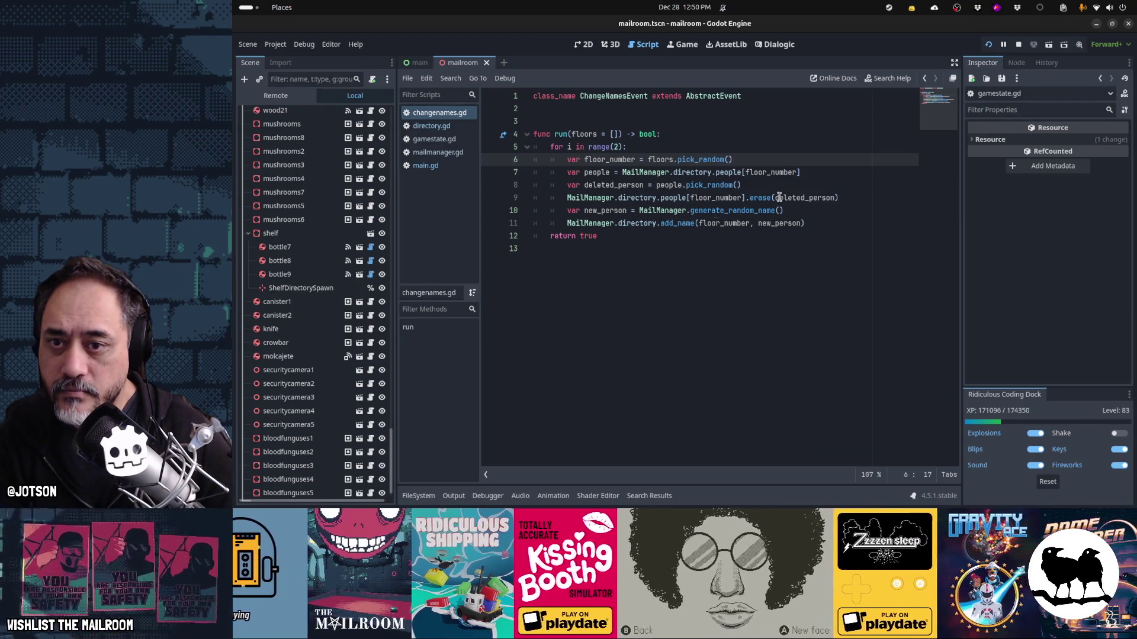
- Append .duplicate() to line 7's people assignment and add a people.remove(0) line below it
click(830, 172)
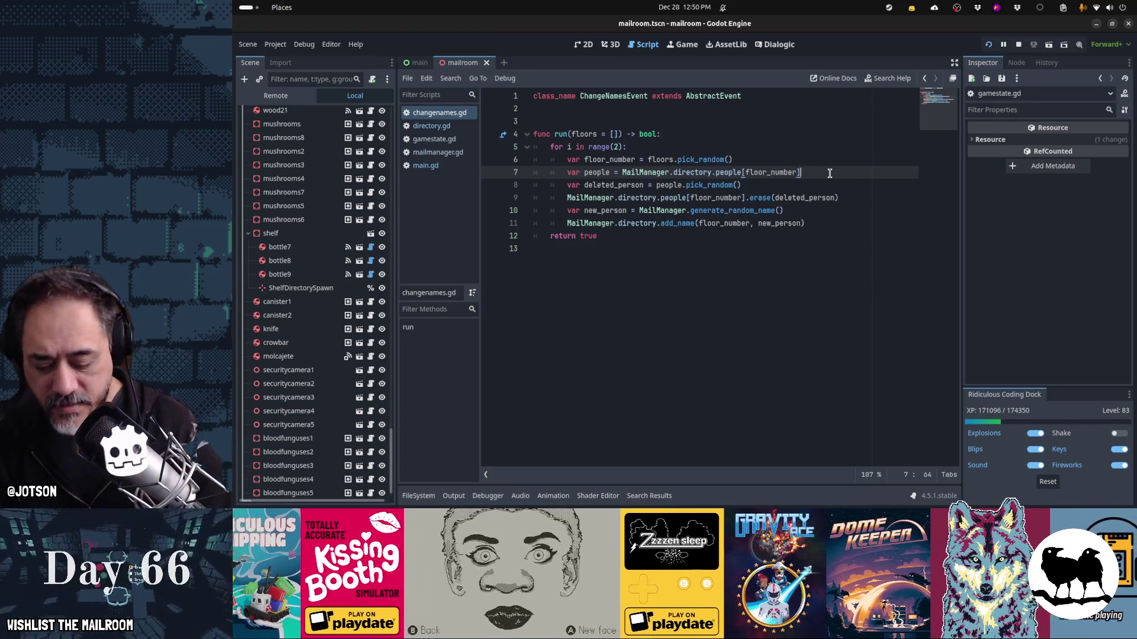
text(.duplicate())
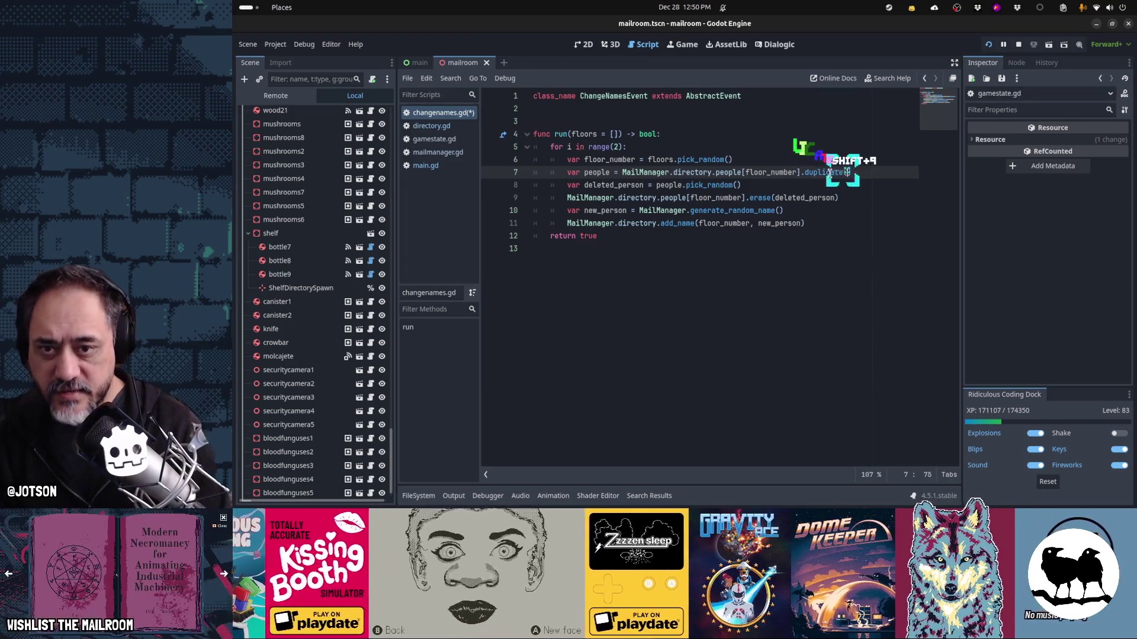
key(Home)
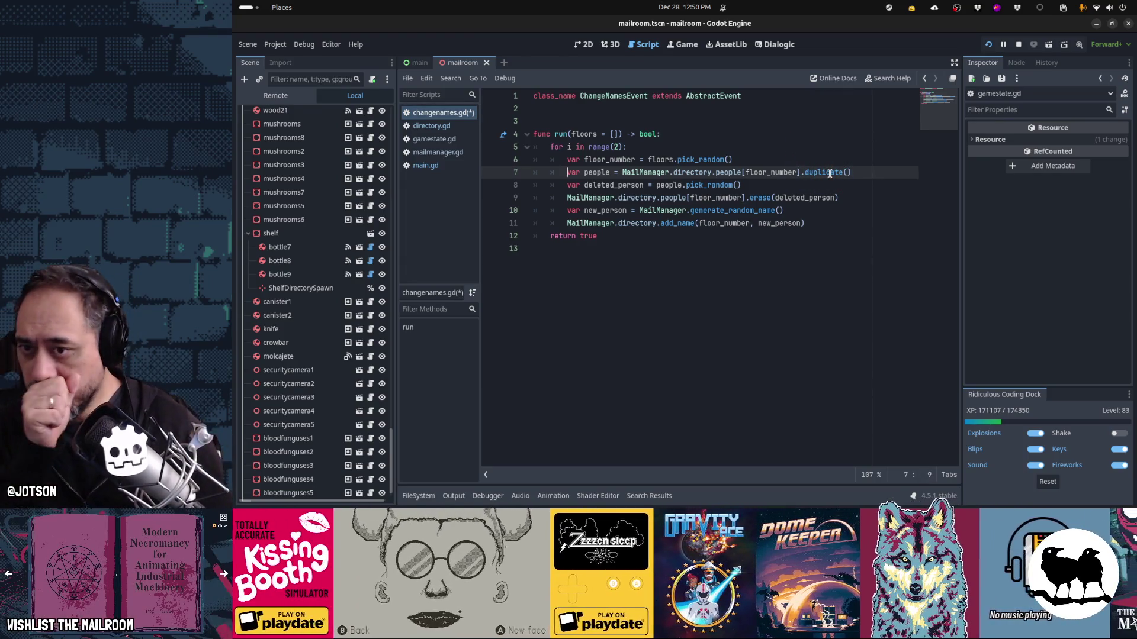
key(Right)
key(ctrl+shift+Right)
key(End)
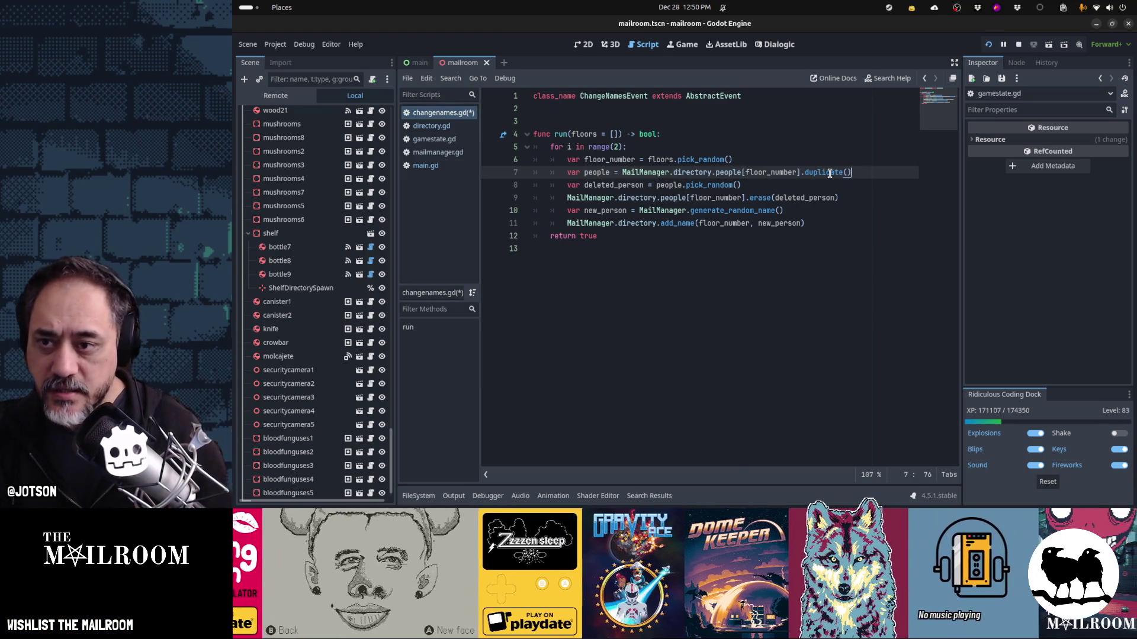
key(Return)
text(people)
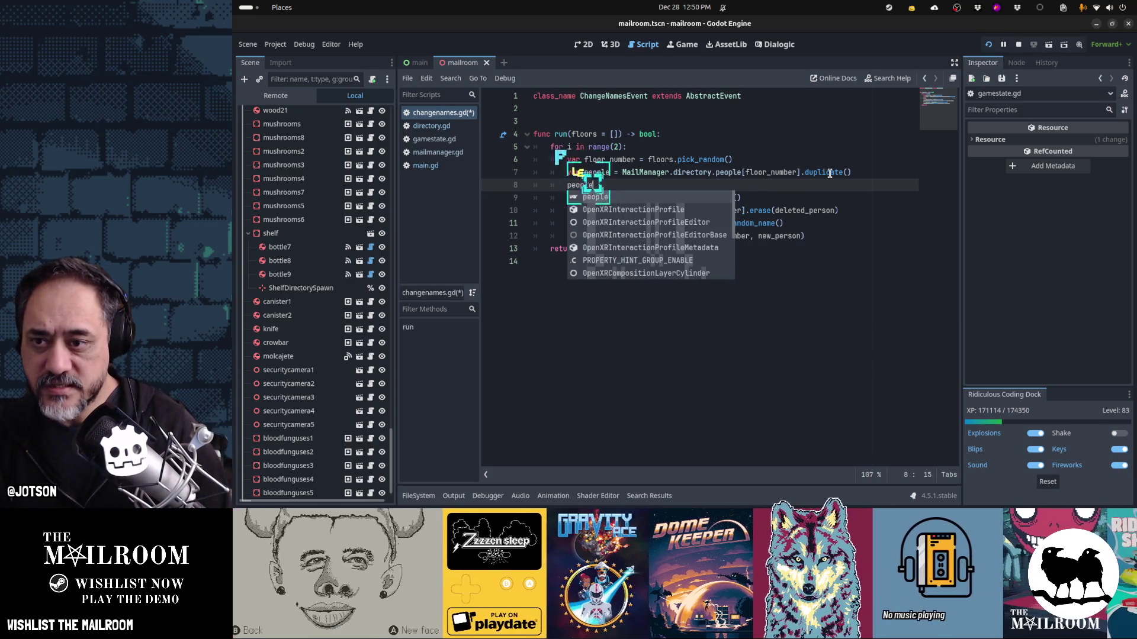
text(.eras)
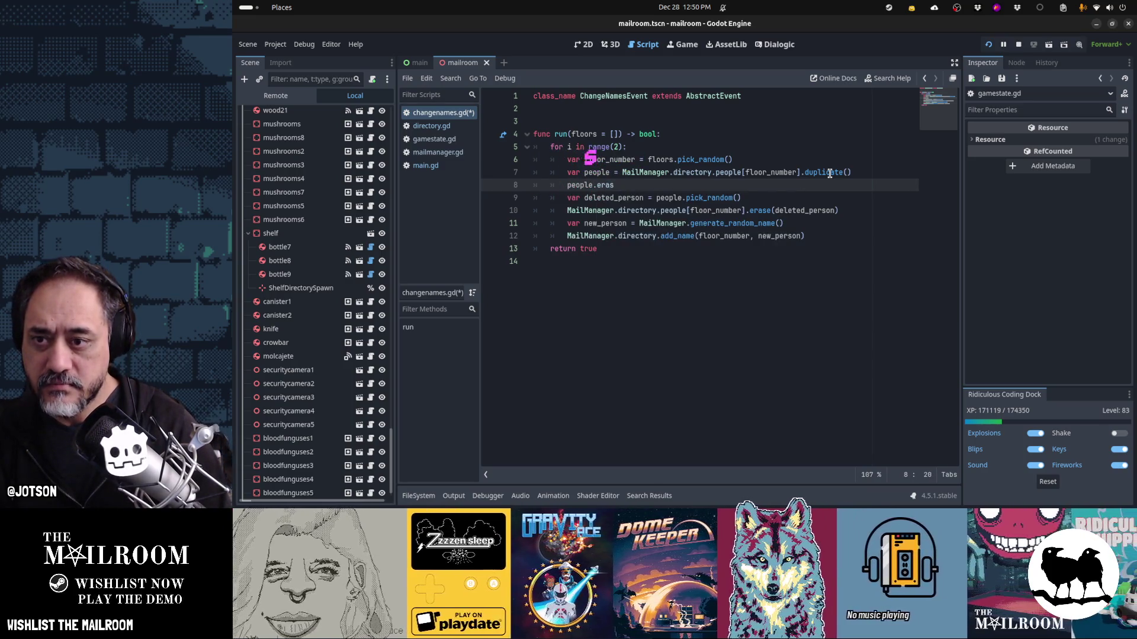
key(BackSpace)
key(BackSpace)
key(BackSpace)
text(())
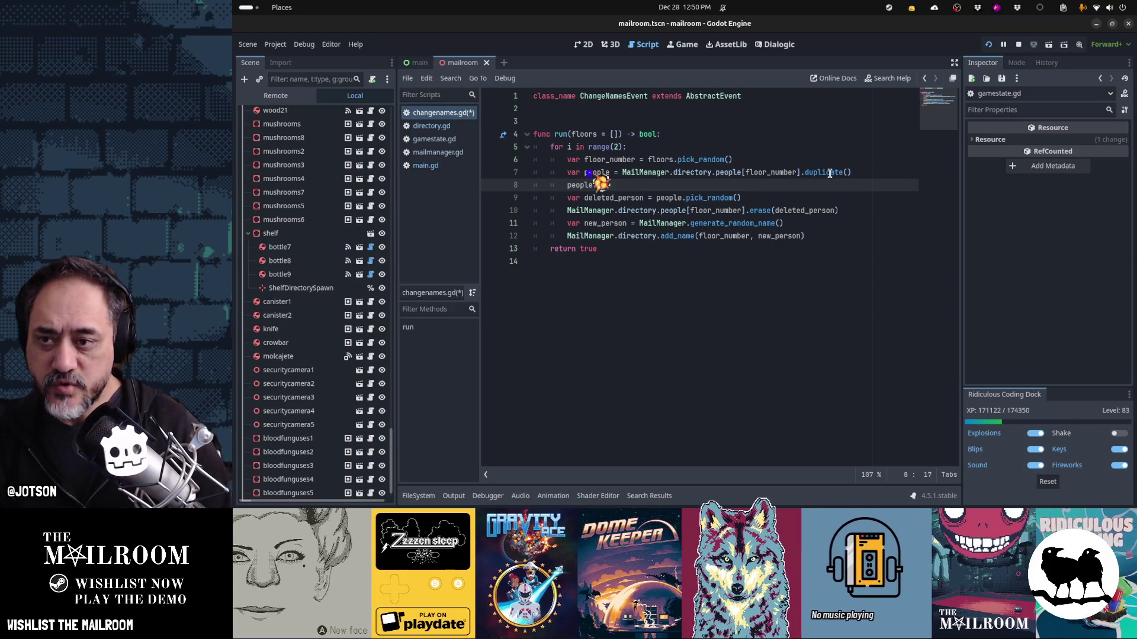
text(.remove(0))
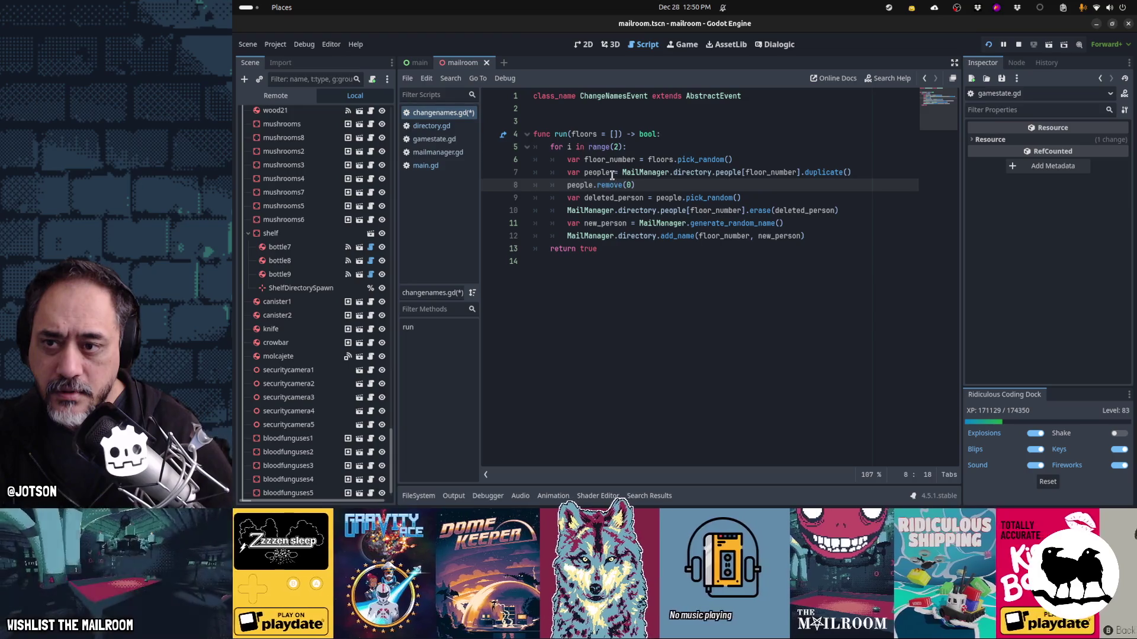
- Declare the people variable on line 7 as ': Array'
click(611, 175)
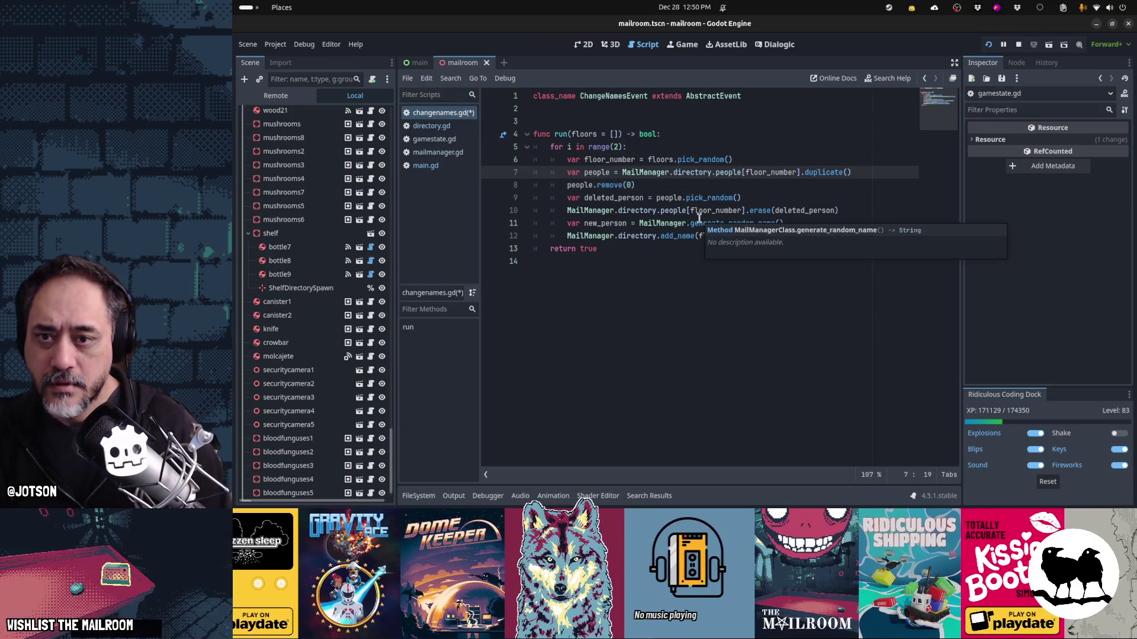
text(: Array)
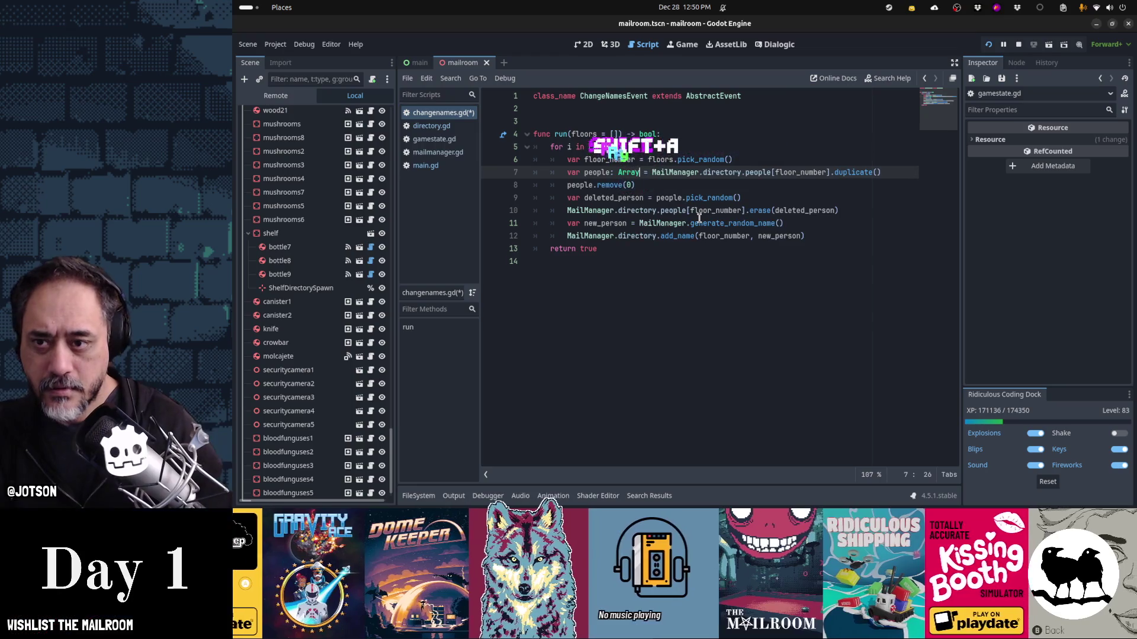
click(644, 260)
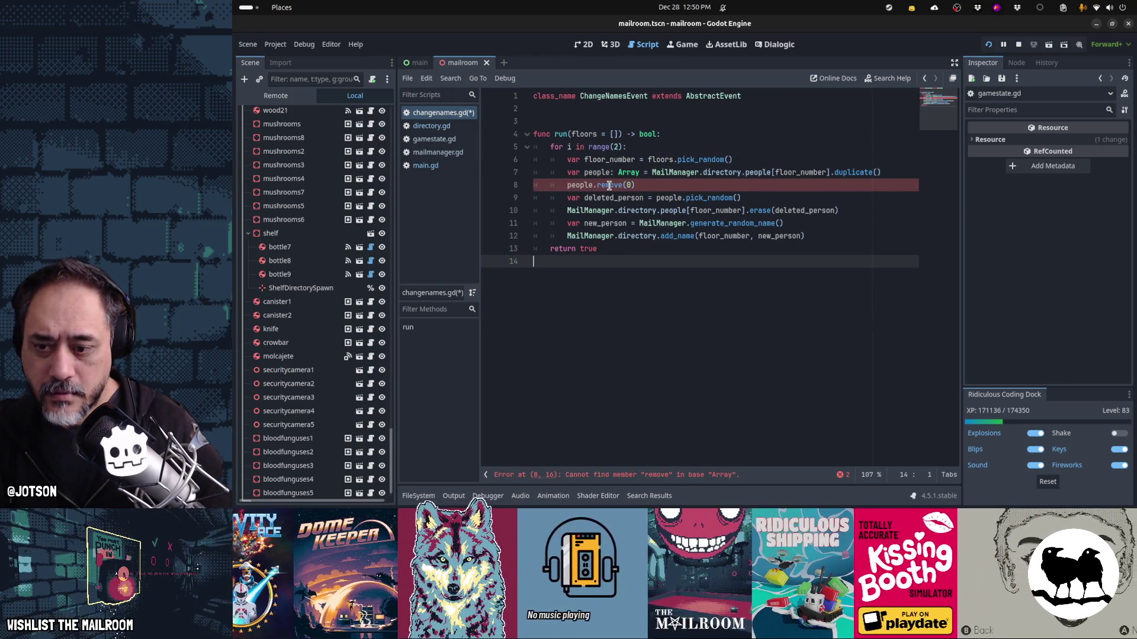
- Replace line 8's invalid remove call with the remove_at autocomplete suggestion
double_click(609, 186)
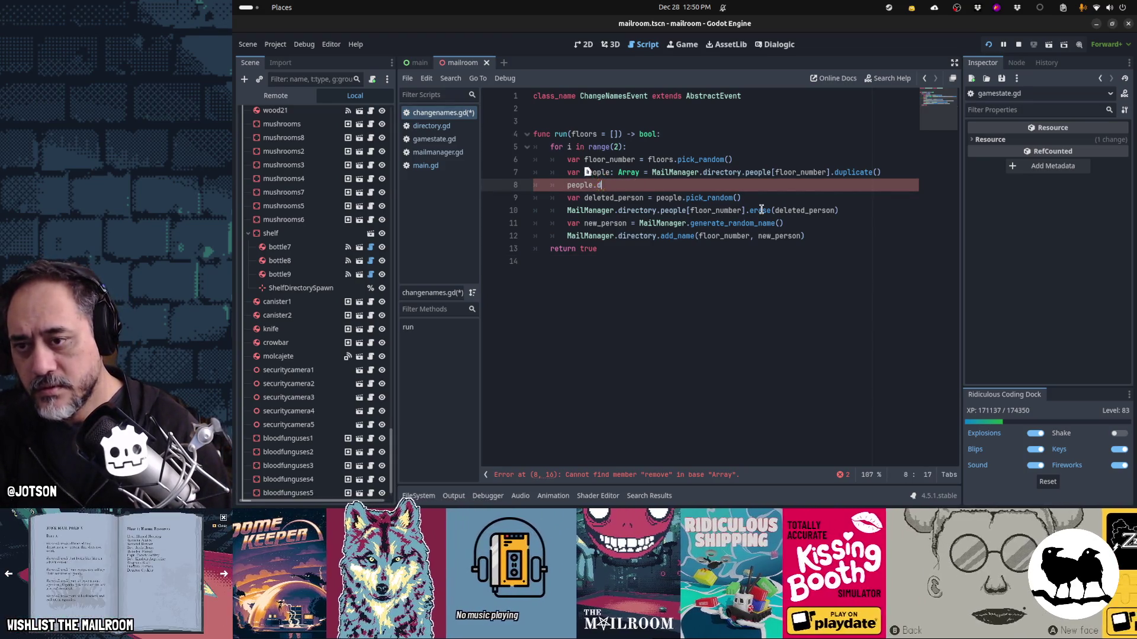
key(BackSpace)
key(BackSpace)
text(.)
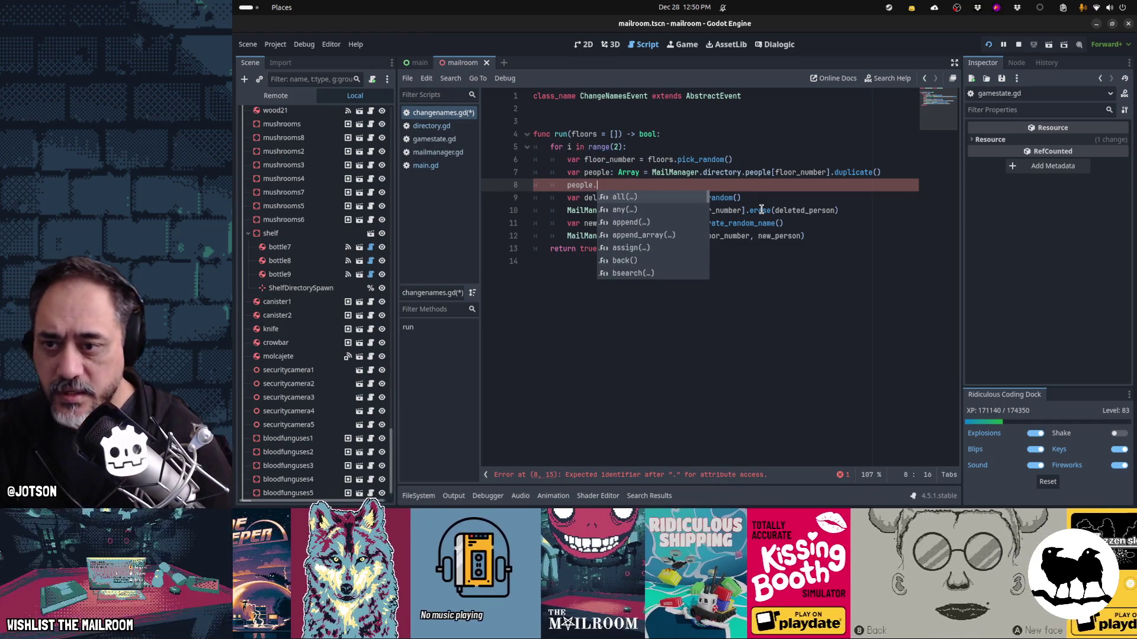
text(erase()
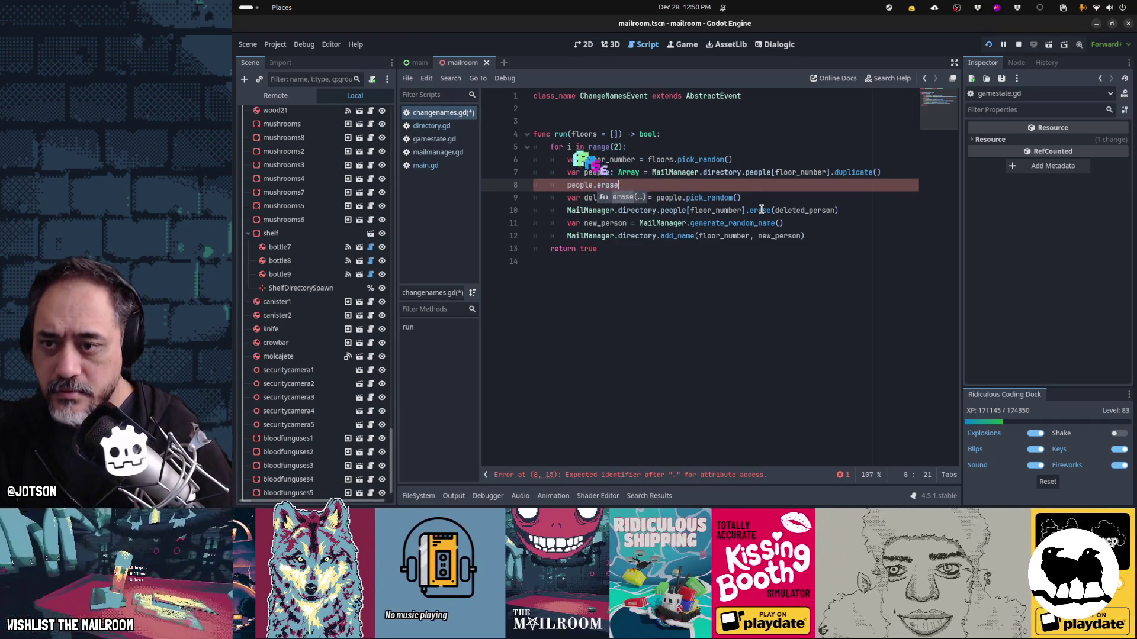
key(ctrl+z)
key(ctrl+z)
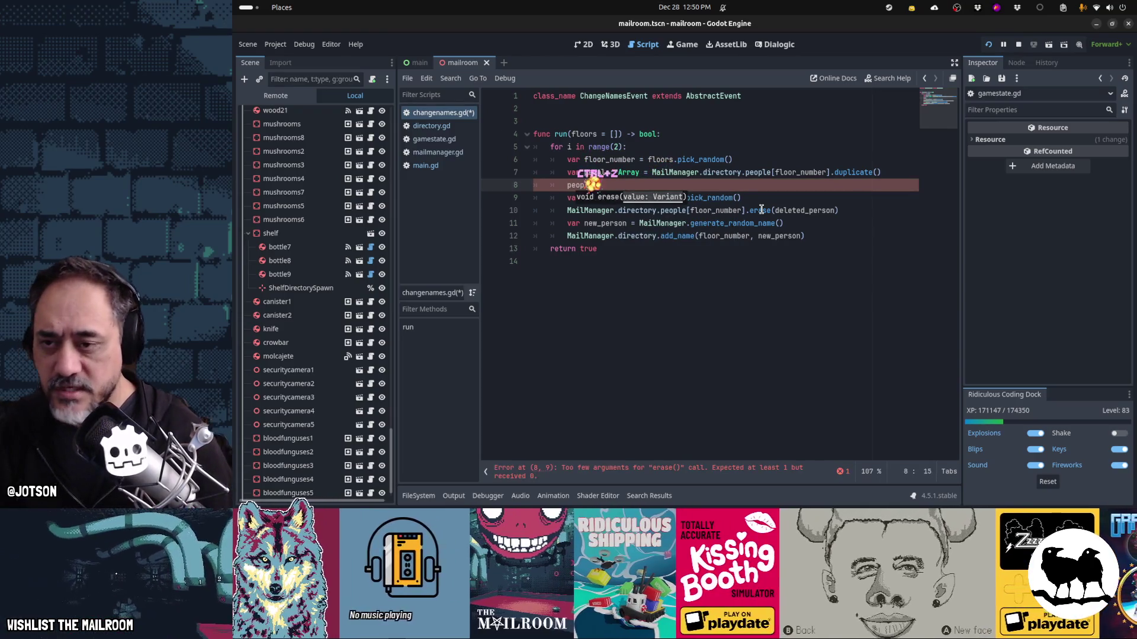
text(.)
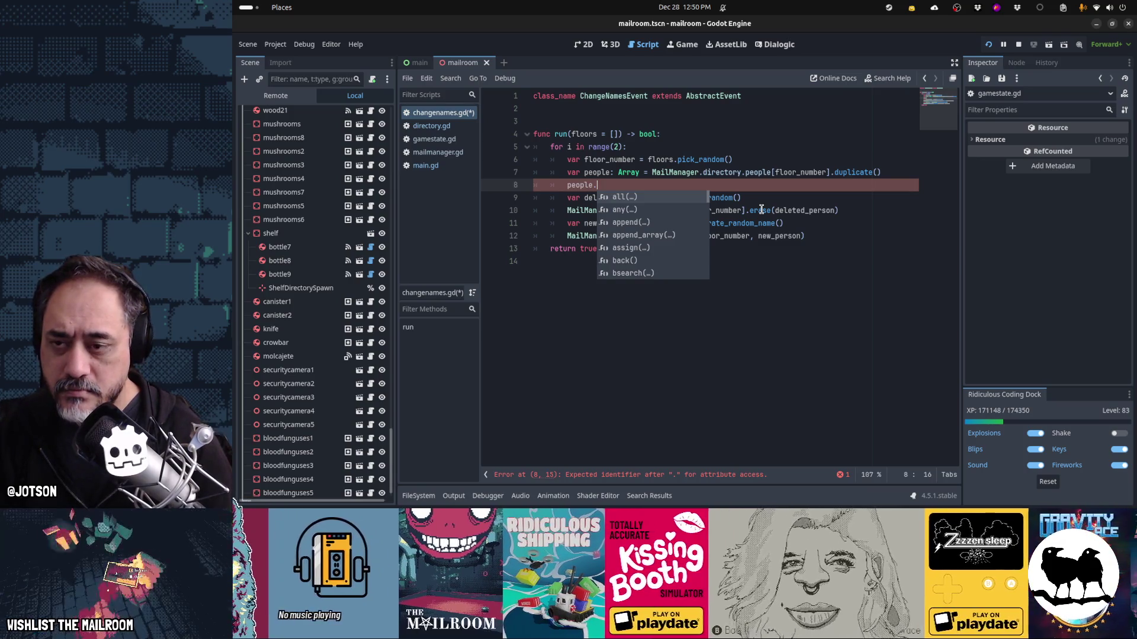
text(remove_at()
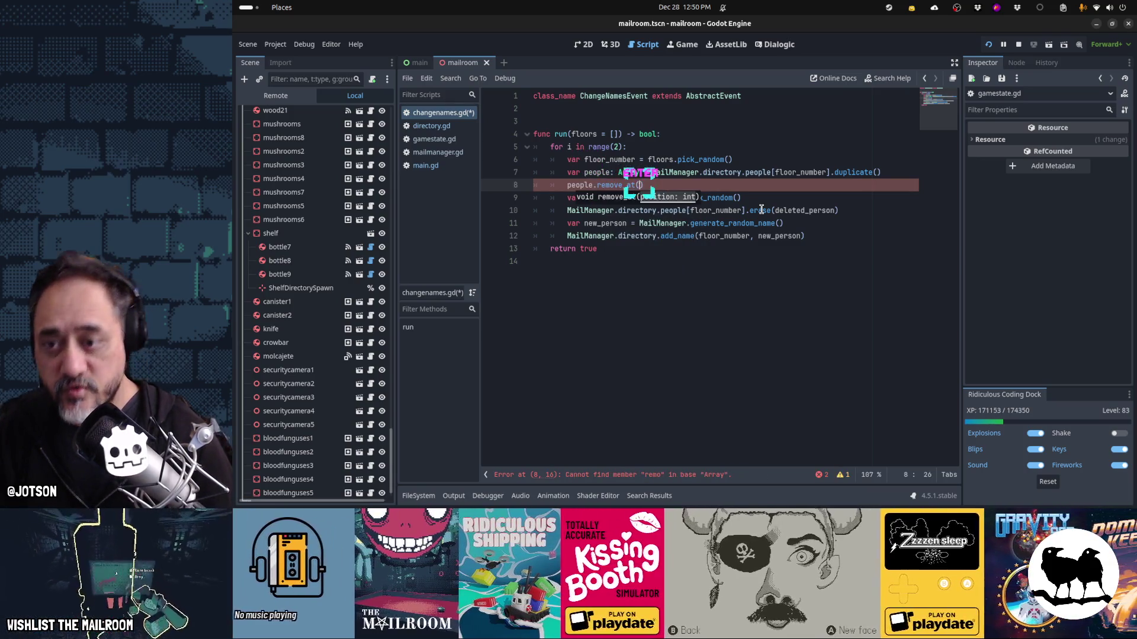
key(Return)
- Complete remove_at(0) with comment '# Removes department name from consideration', then save and run with F5
text(0))
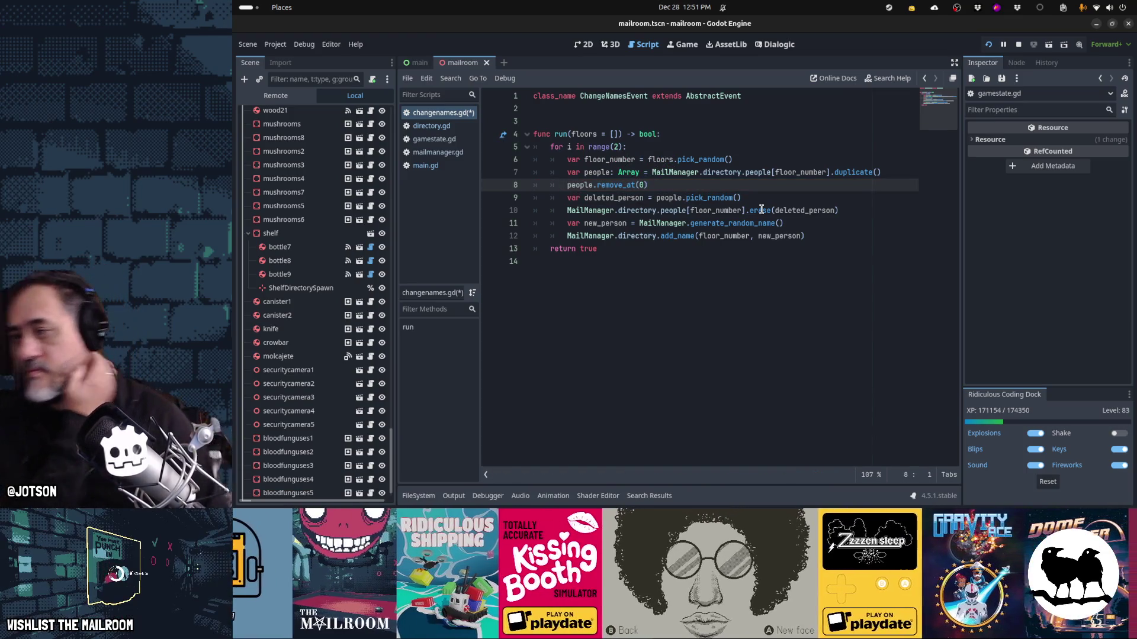
text( # )
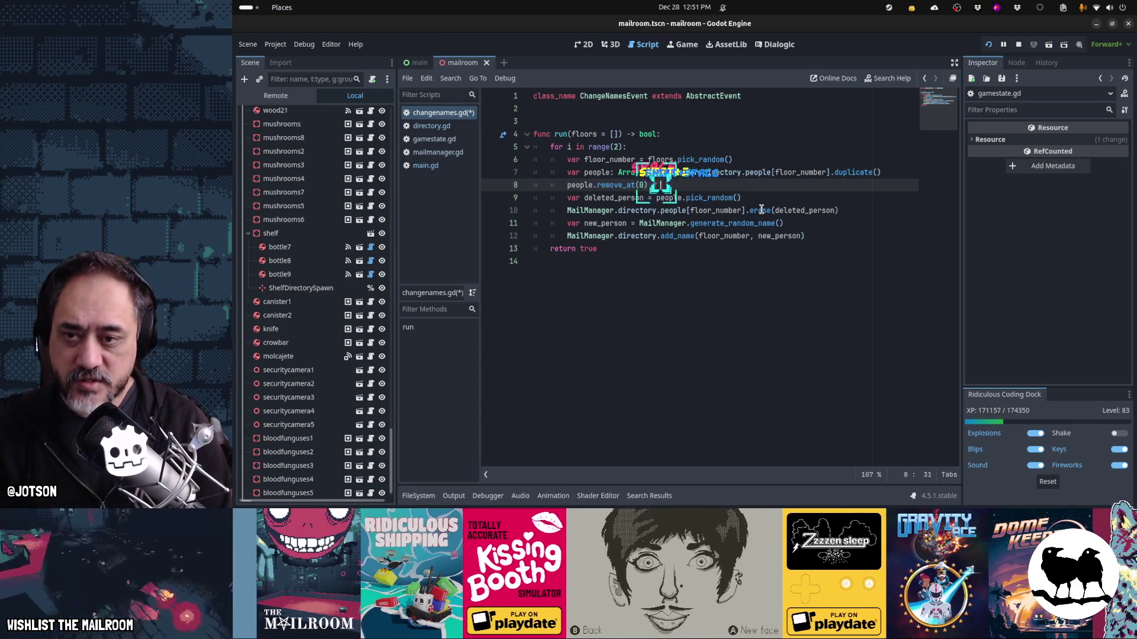
text(Removes d)
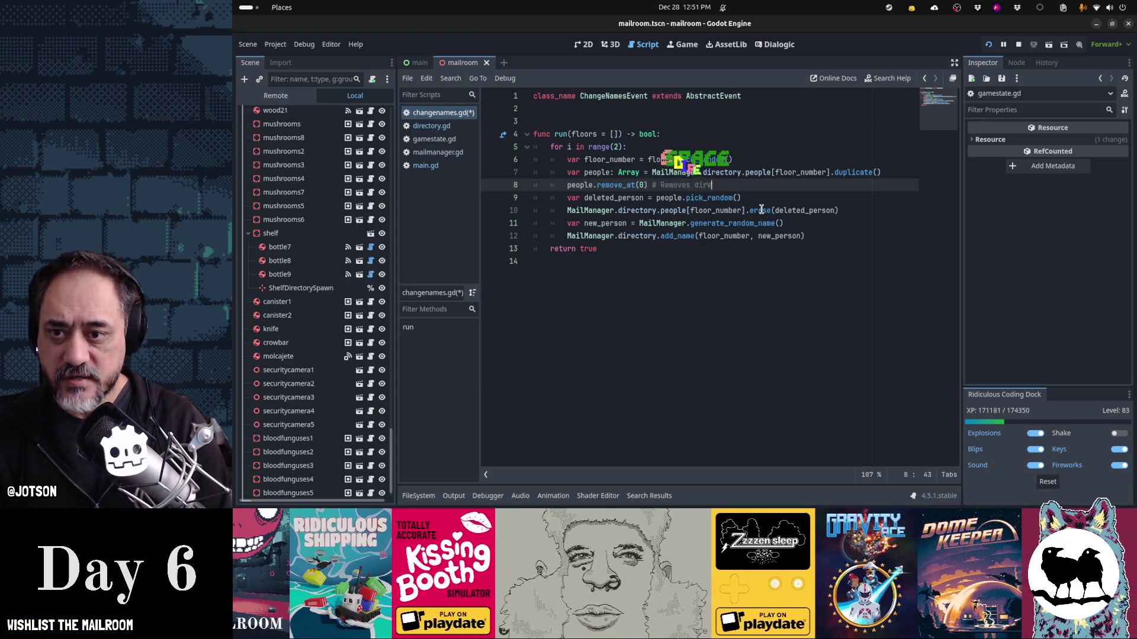
key(BackSpace)
text(c)
key(BackSpace)
text(department na)
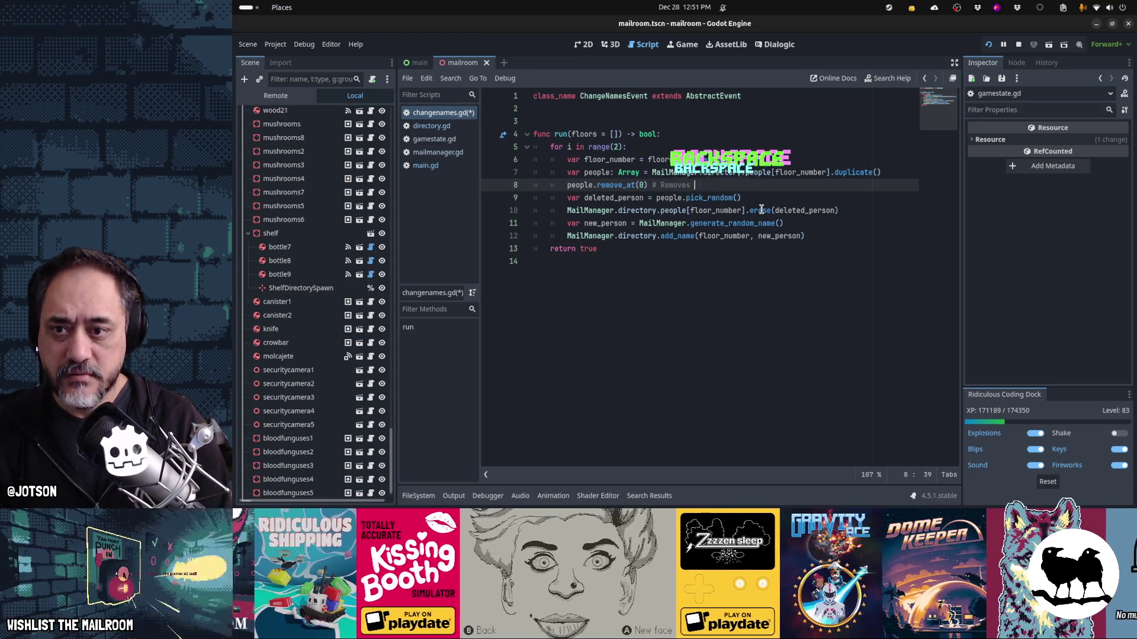
text(me from consideration)
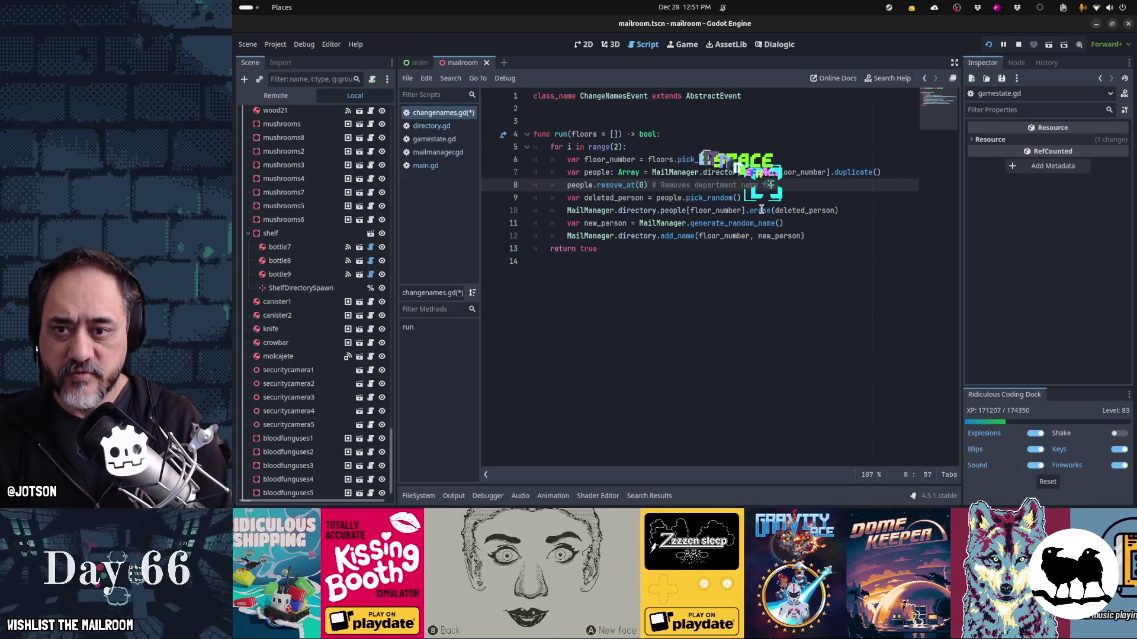
key(Home)
key(Home)
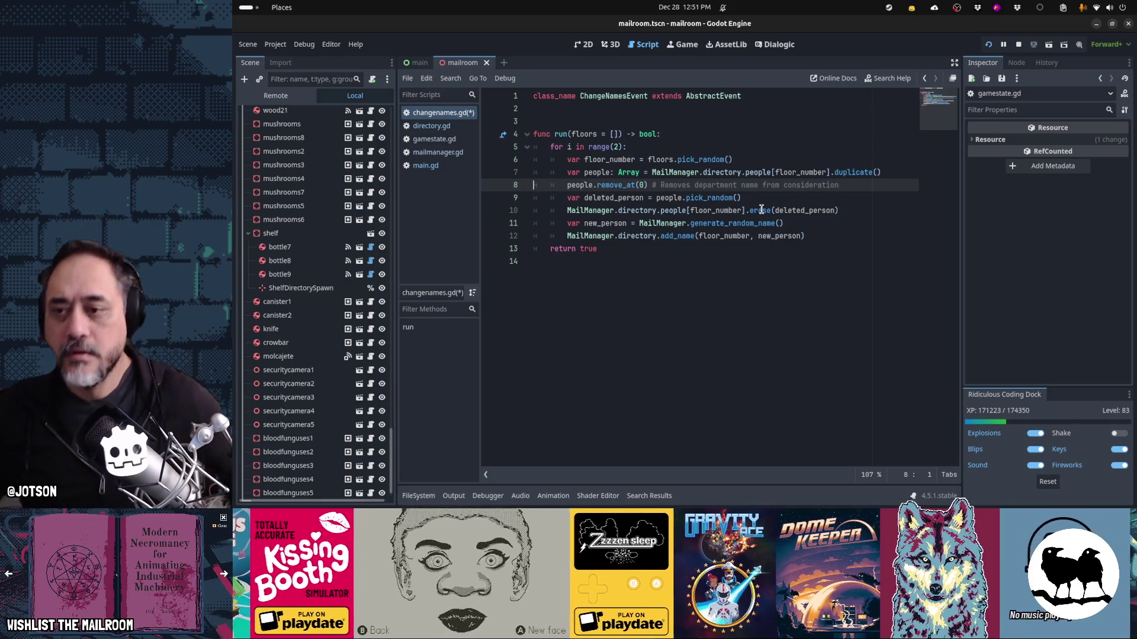
key(F5)
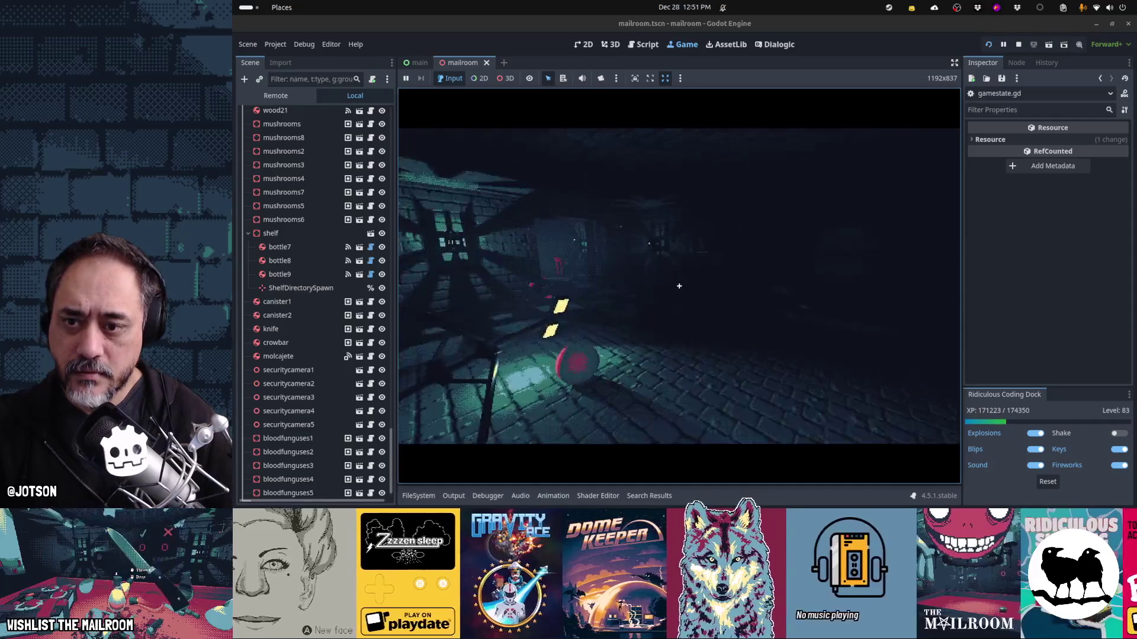
- Open the in-game directory book, flip between the Floor 1 and Floor 2/3 pages, then switch to saveslot_99.tres
key(e)
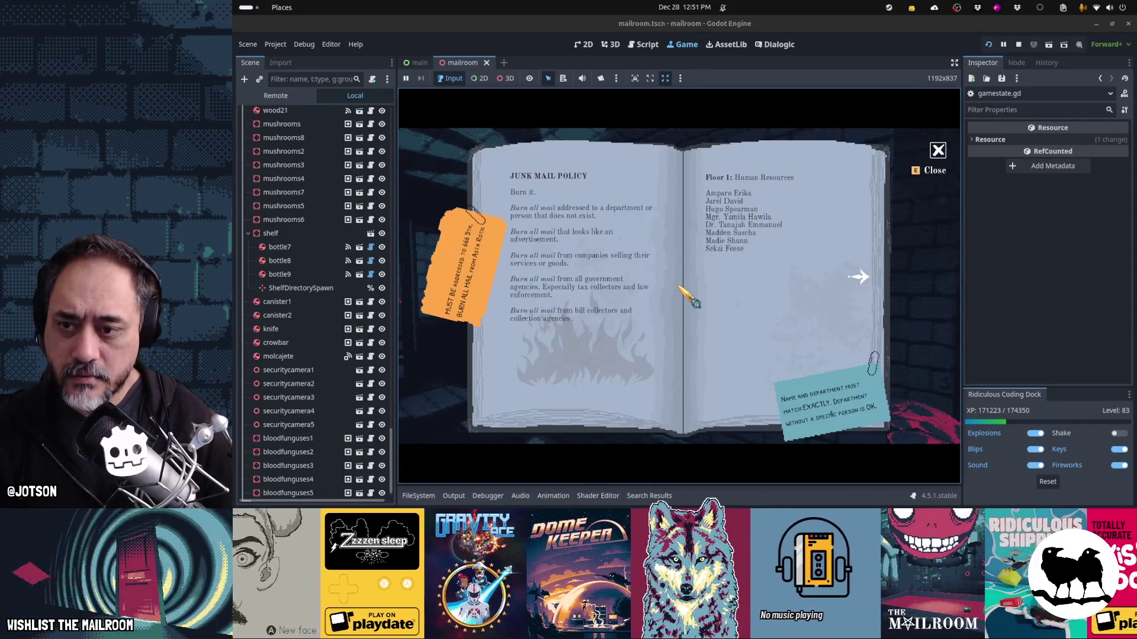
key(d)
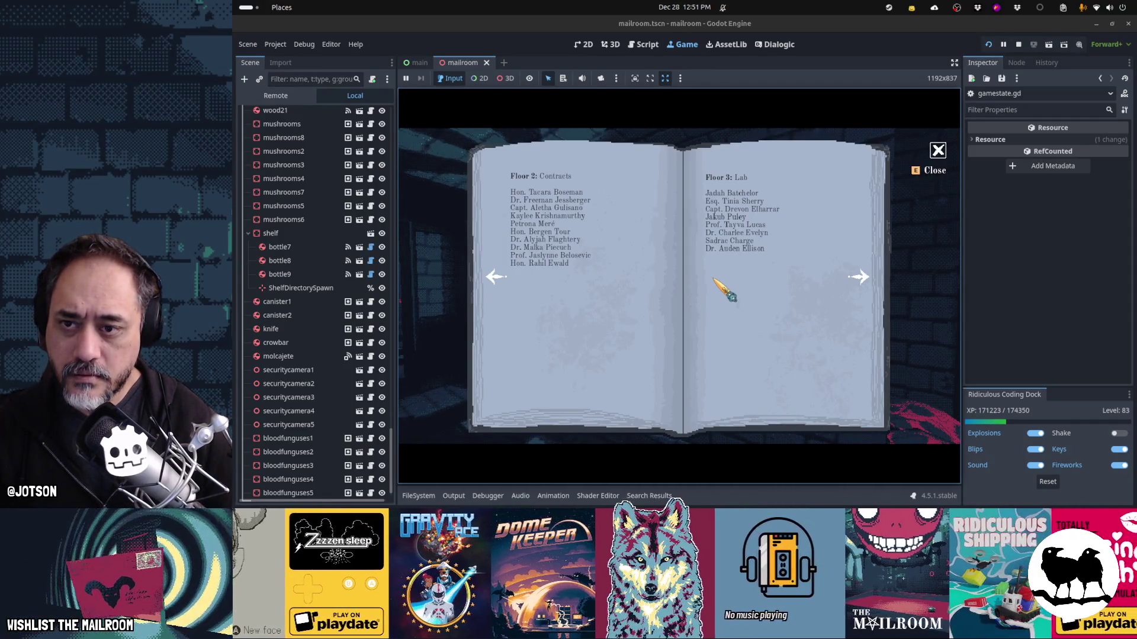
key(d)
key(a)
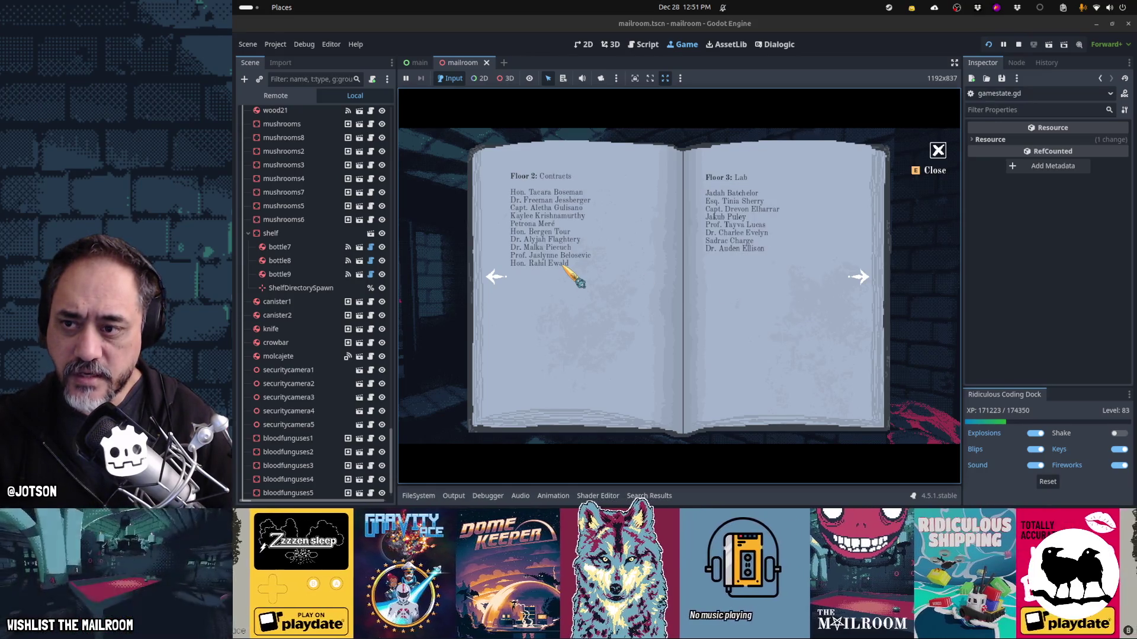
key(a)
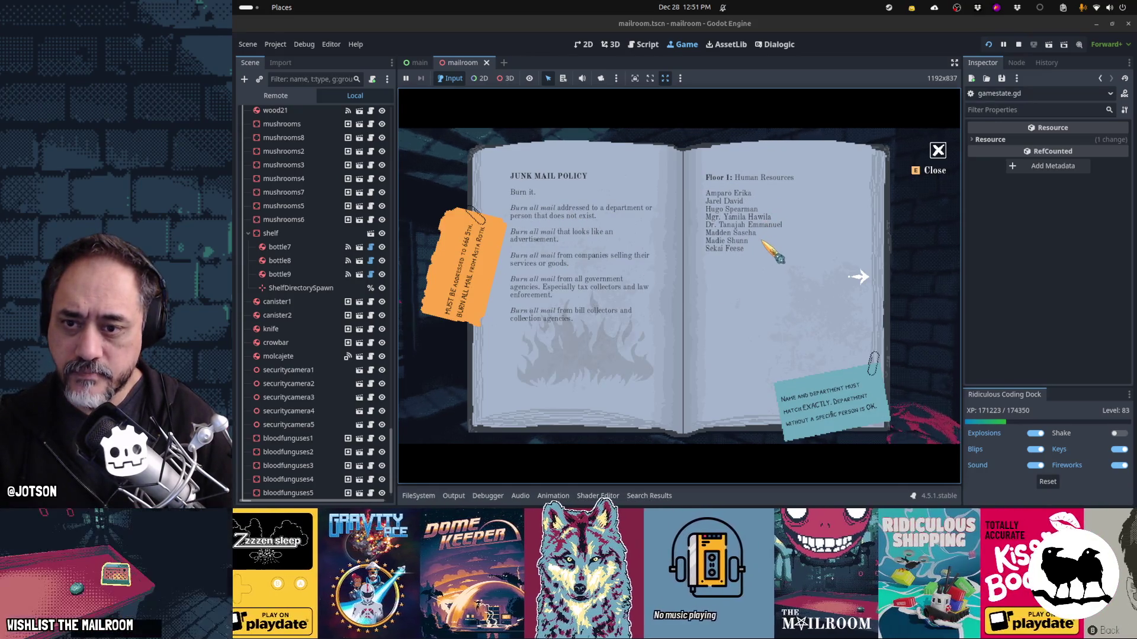
key(d)
key(a)
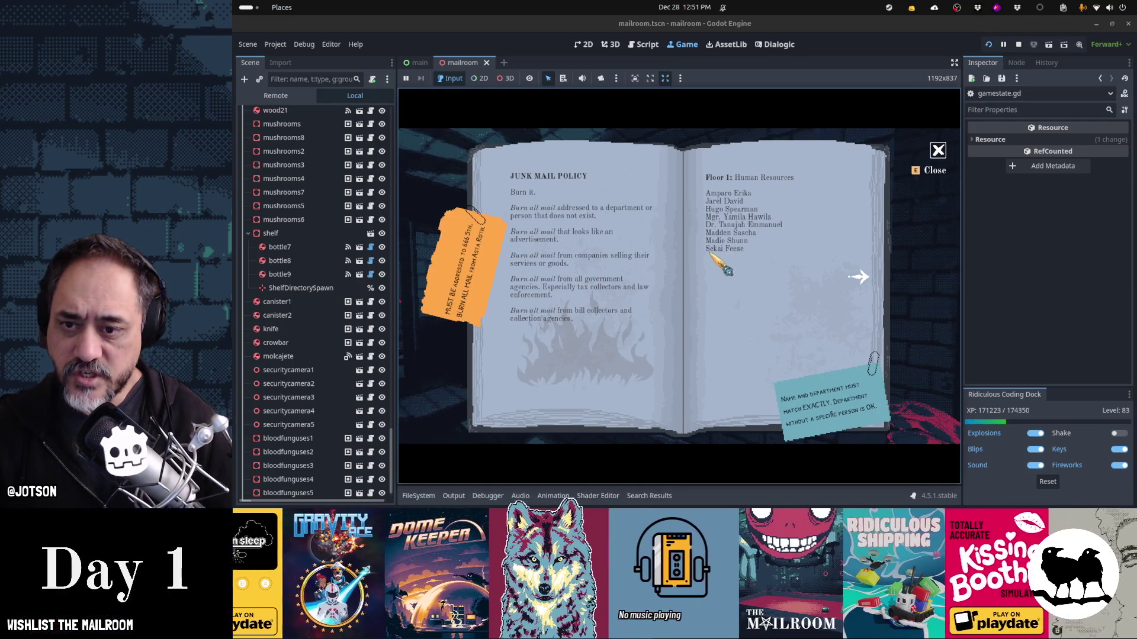
key(alt+Tab)
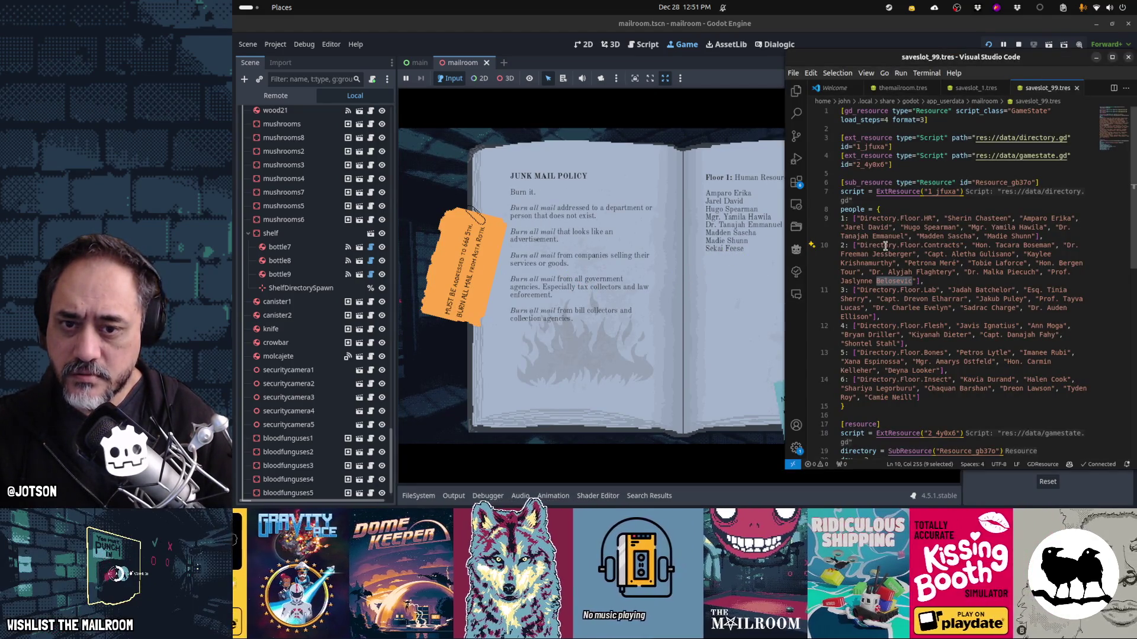
- Turn the book to Floors 2 and 3, select a Floor 2 name in saveslot_99.tres, then flip to Floor 4
key(alt+Tab)
key(d)
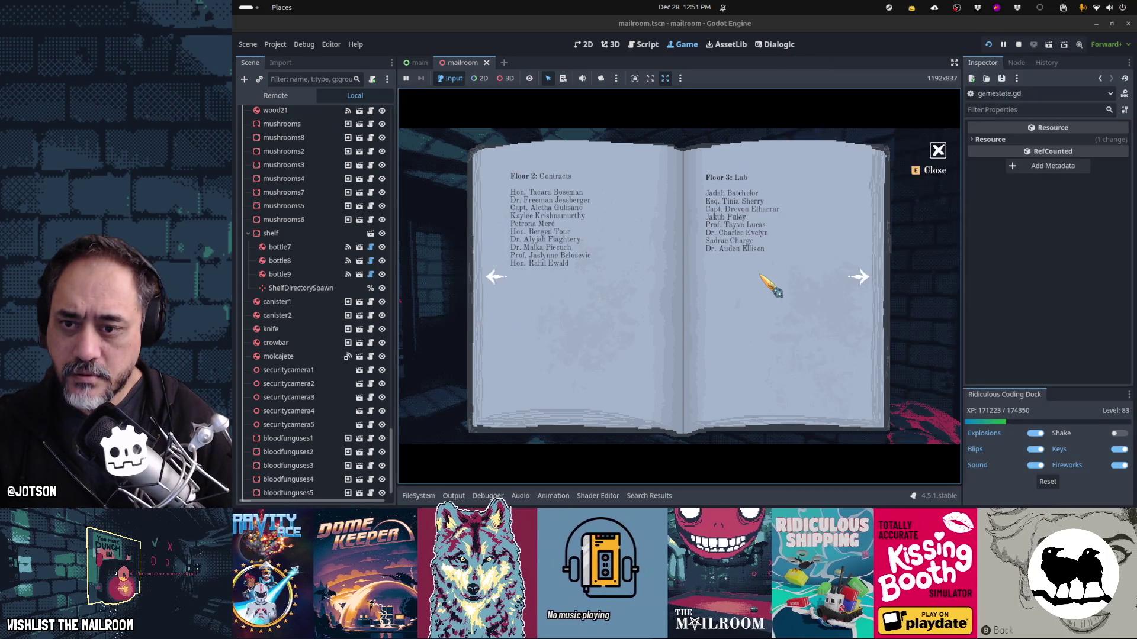
key(alt+Tab)
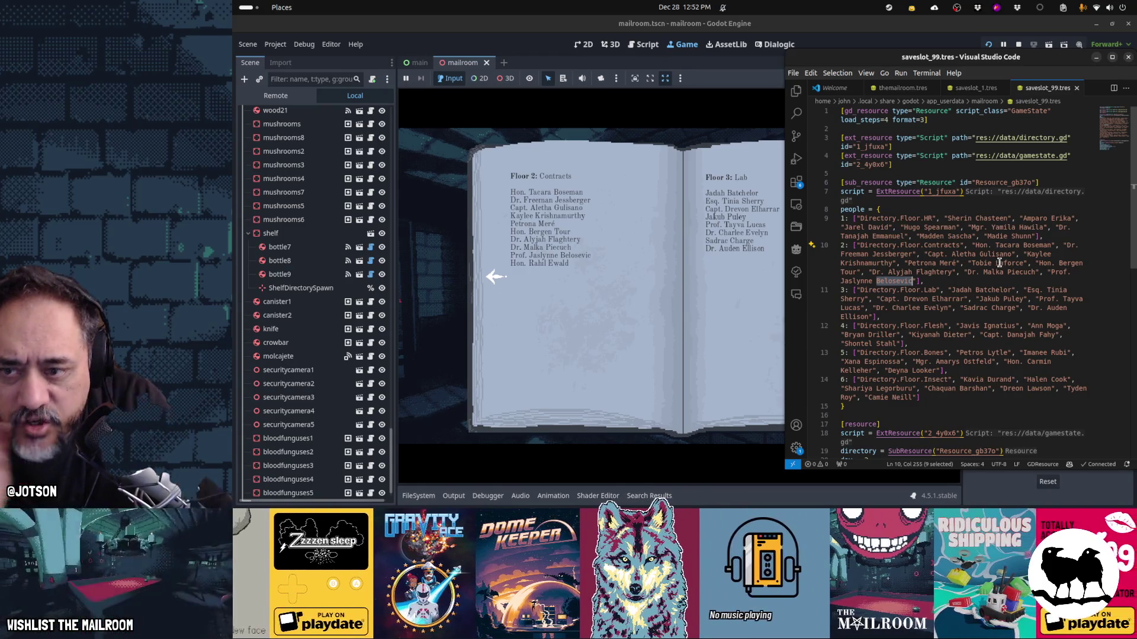
drag(974, 263, 997, 263)
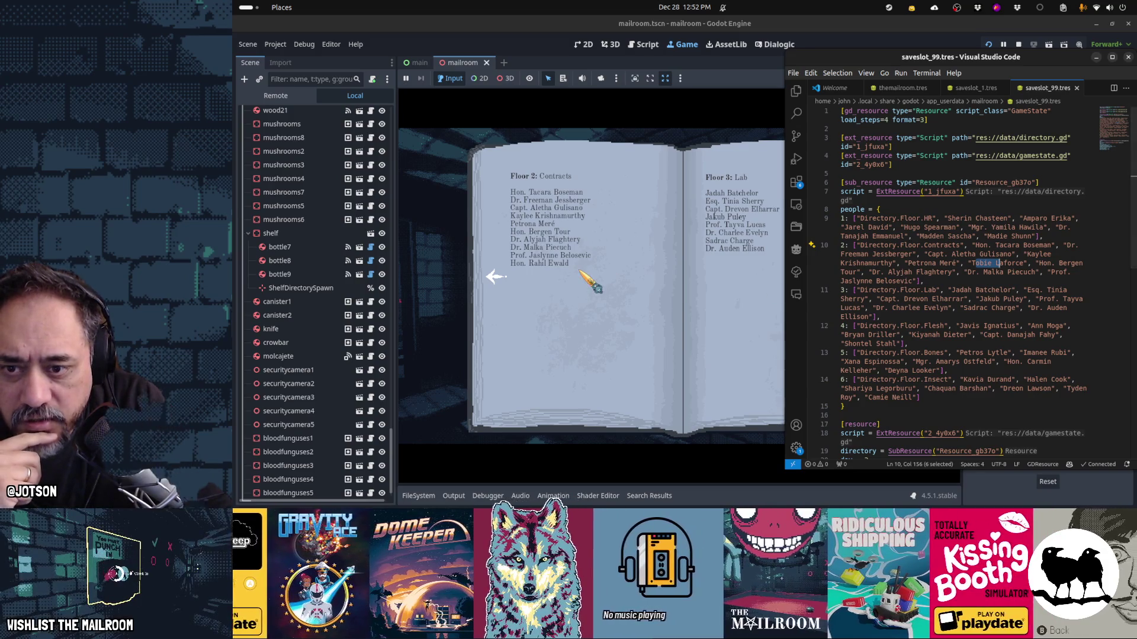
click(752, 291)
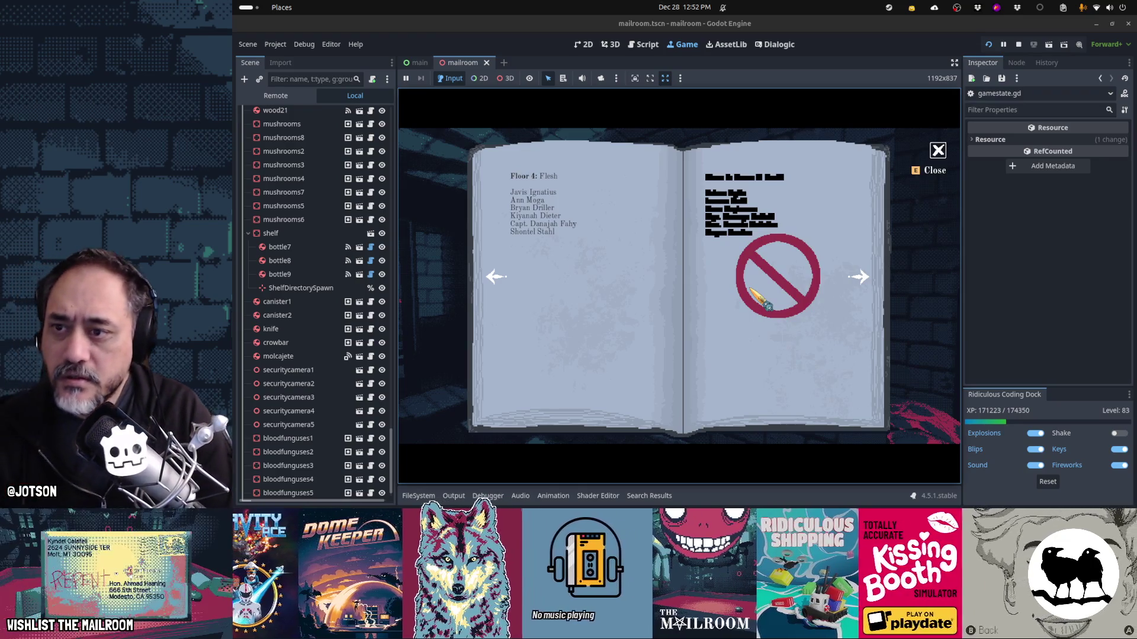
- Page the directory book back two pages and select the first HR floor name in the save file
key(alt+Tab)
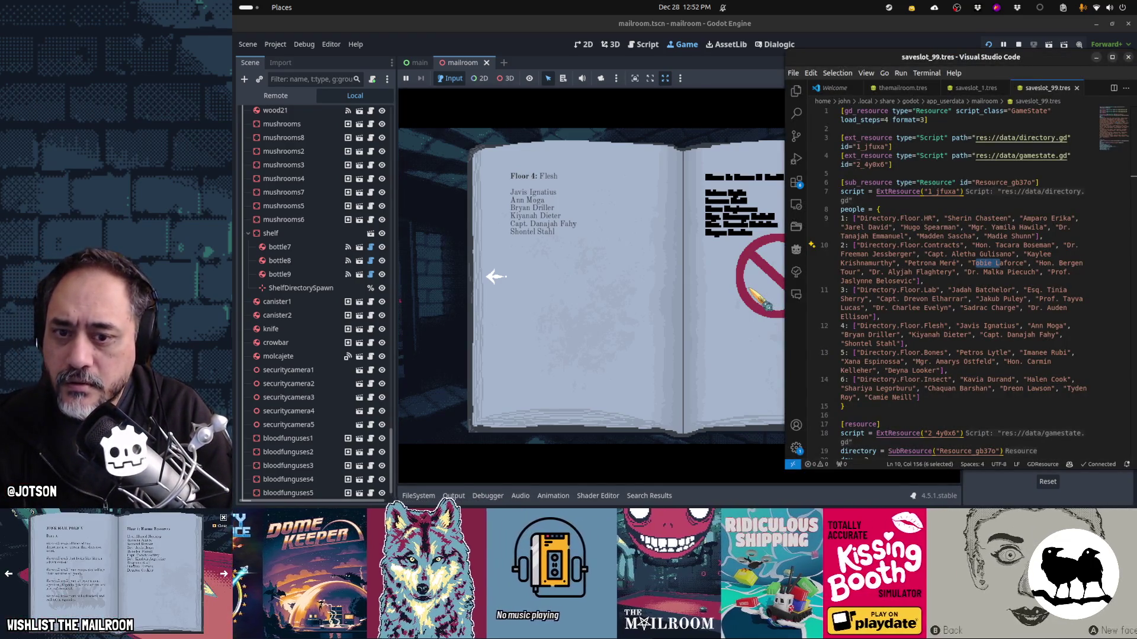
click(619, 294)
click(618, 295)
key(alt+Tab)
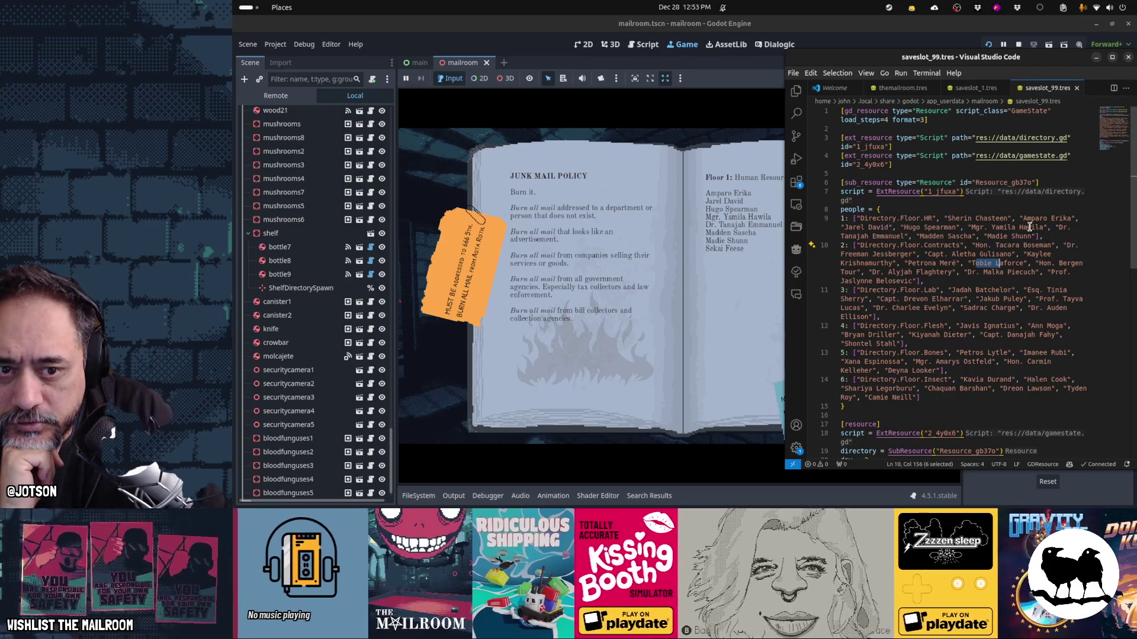
drag(947, 219, 1007, 218)
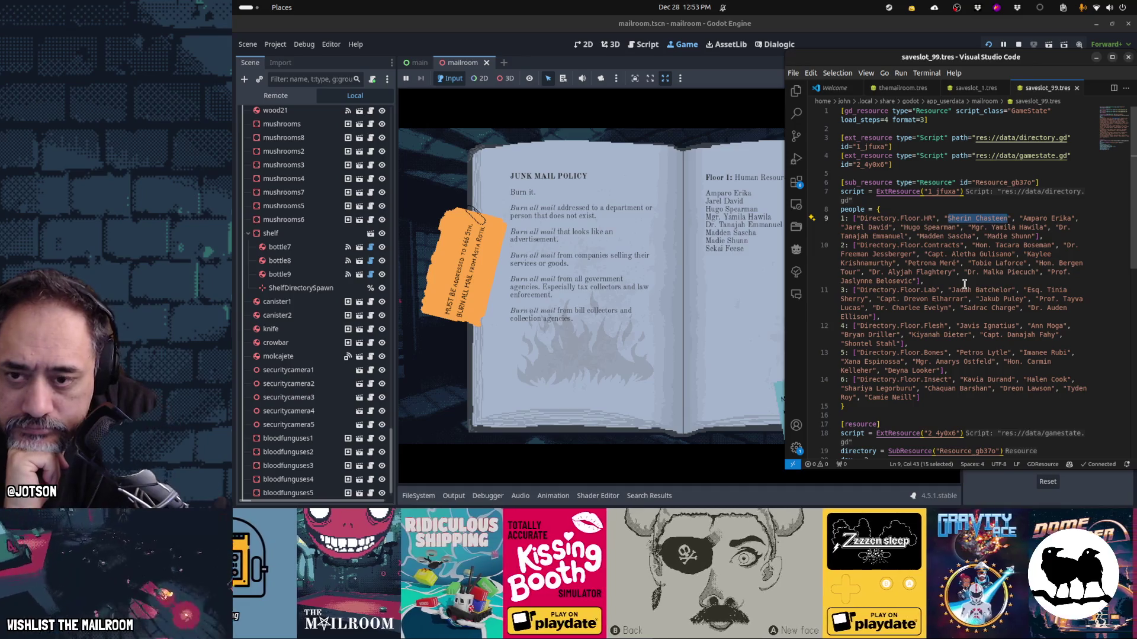
- Close the directory book with Escape and pick the directory up from the shelf
click(758, 311)
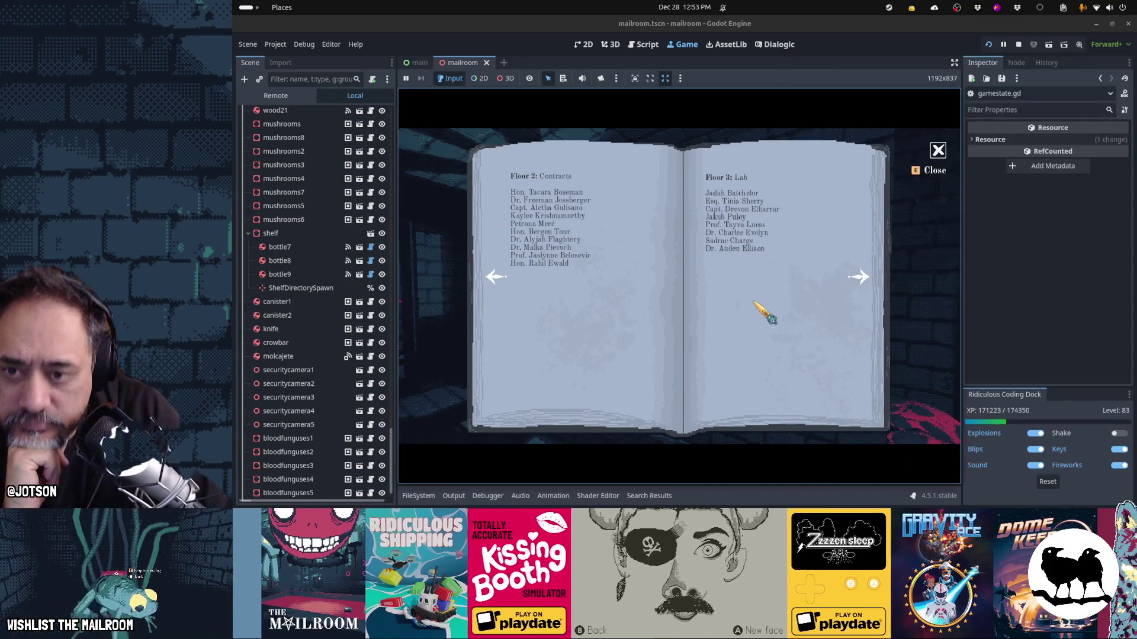
key(Escape)
click(686, 294)
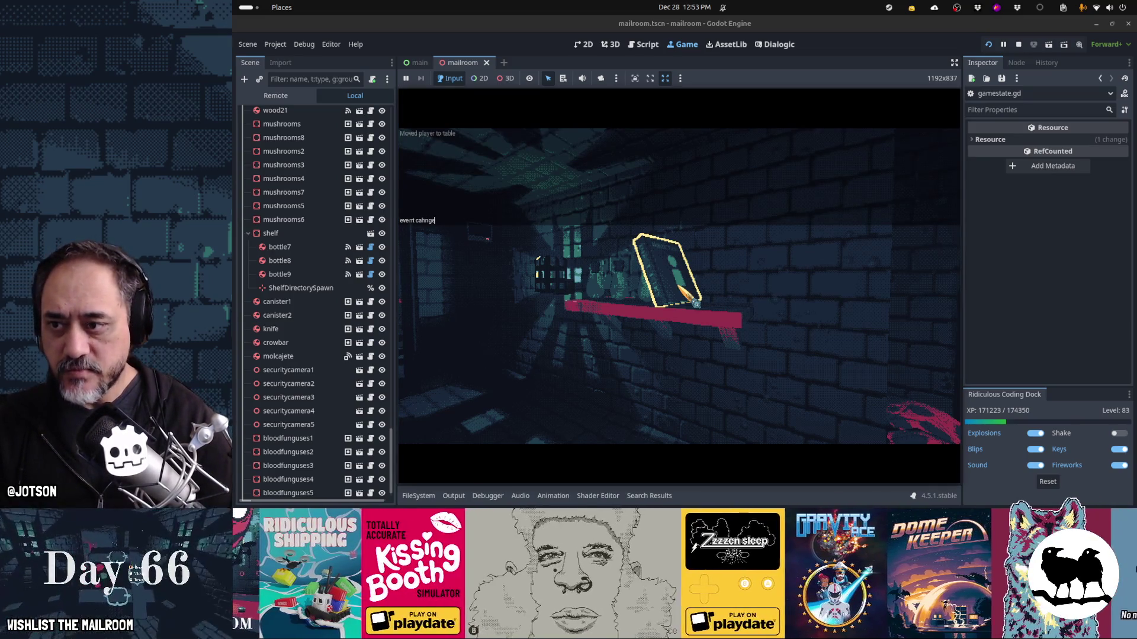
- Run 'event changenames' in the game console, which halts at changenames.gd line 7 with a null-key error
text(hangenames)
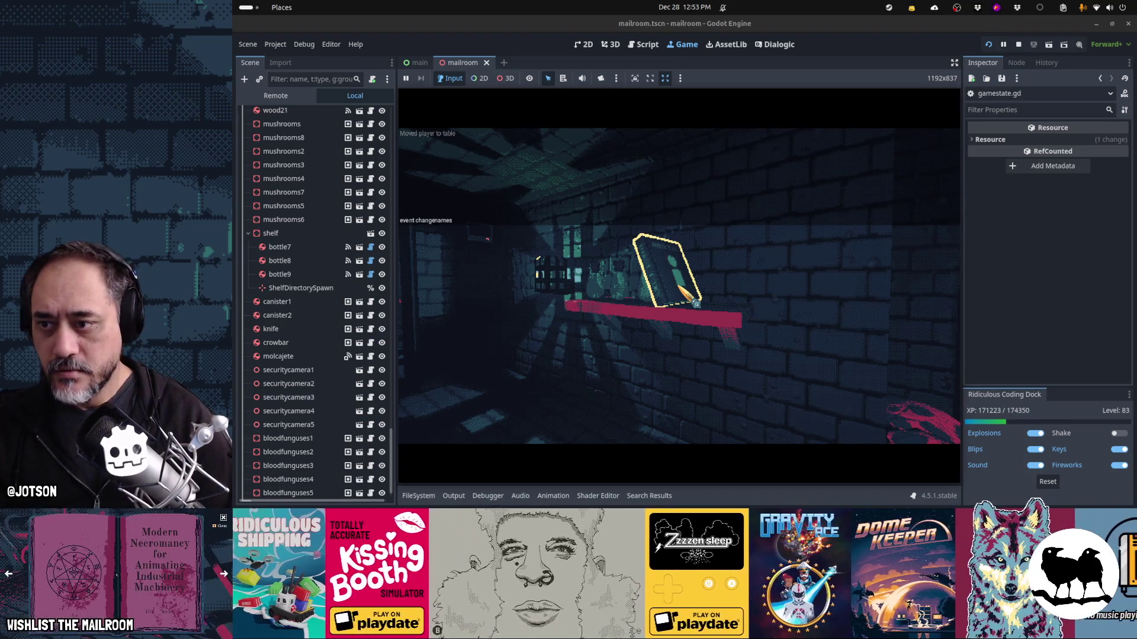
key(Return)
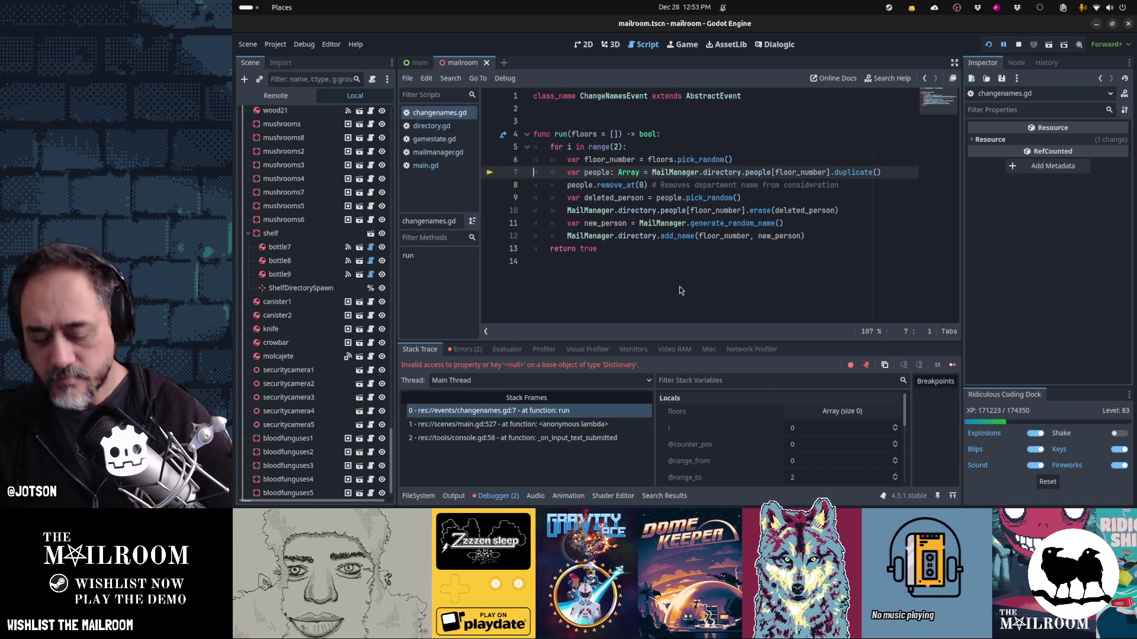
- Resume from the error break and set run()'s default to floors = [1,2,3], then save
key(F12)
key(Up)
key(Up)
key(Up)
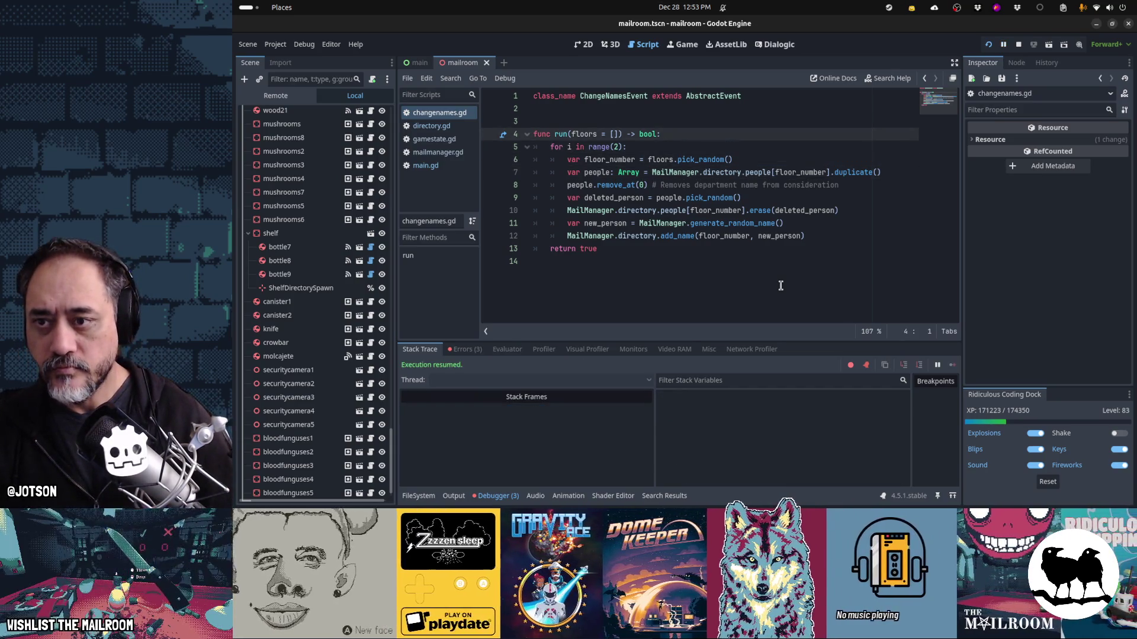
key(Left)
text(1,2,3)
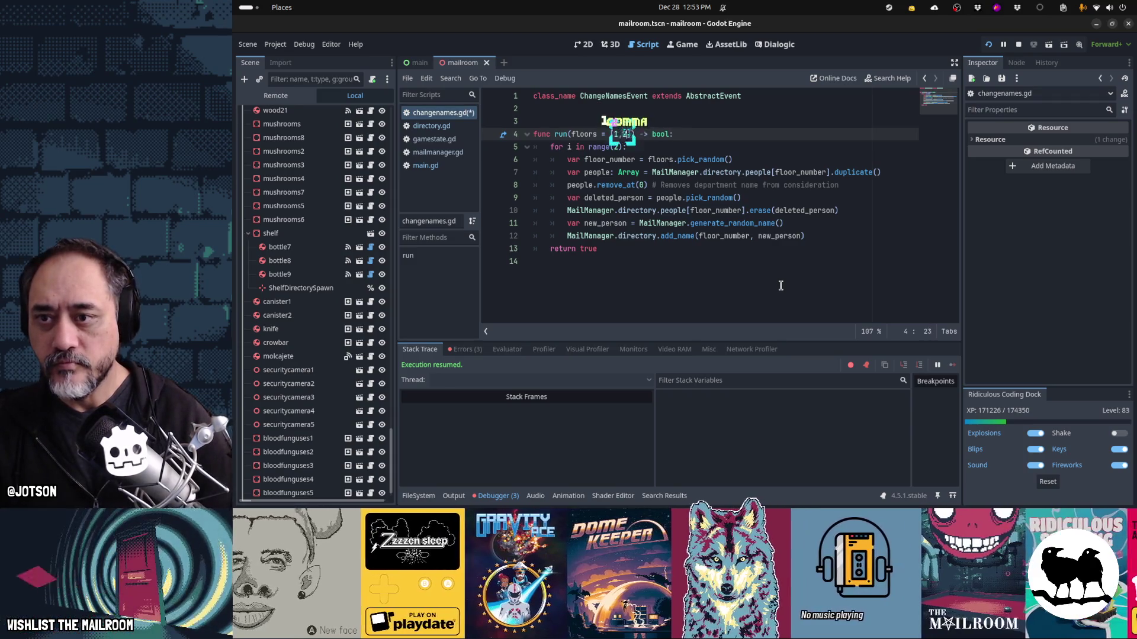
key(ctrl+s)
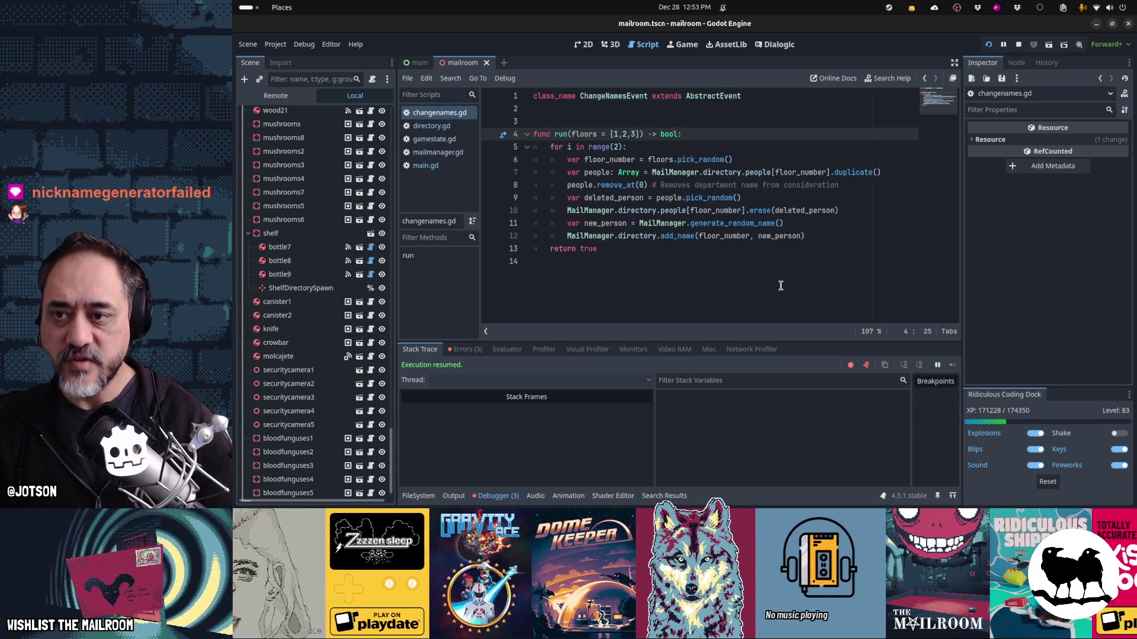
- Back in the unpaused game, rerun 'event changenames' from the console and reopen the console log
key(ctrl+F4)
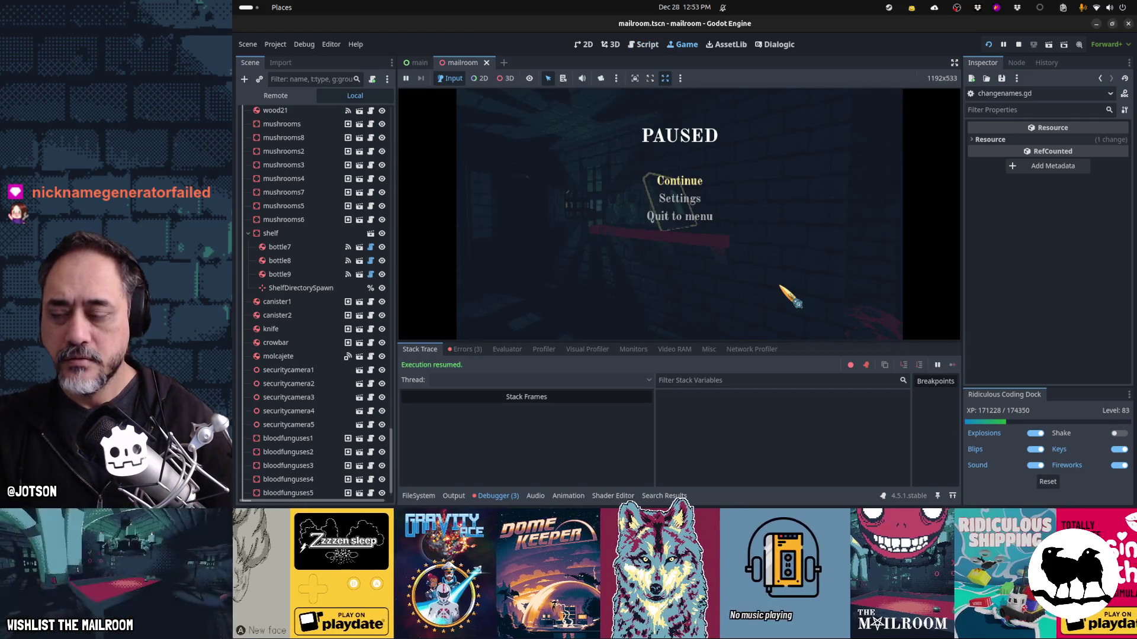
click(685, 186)
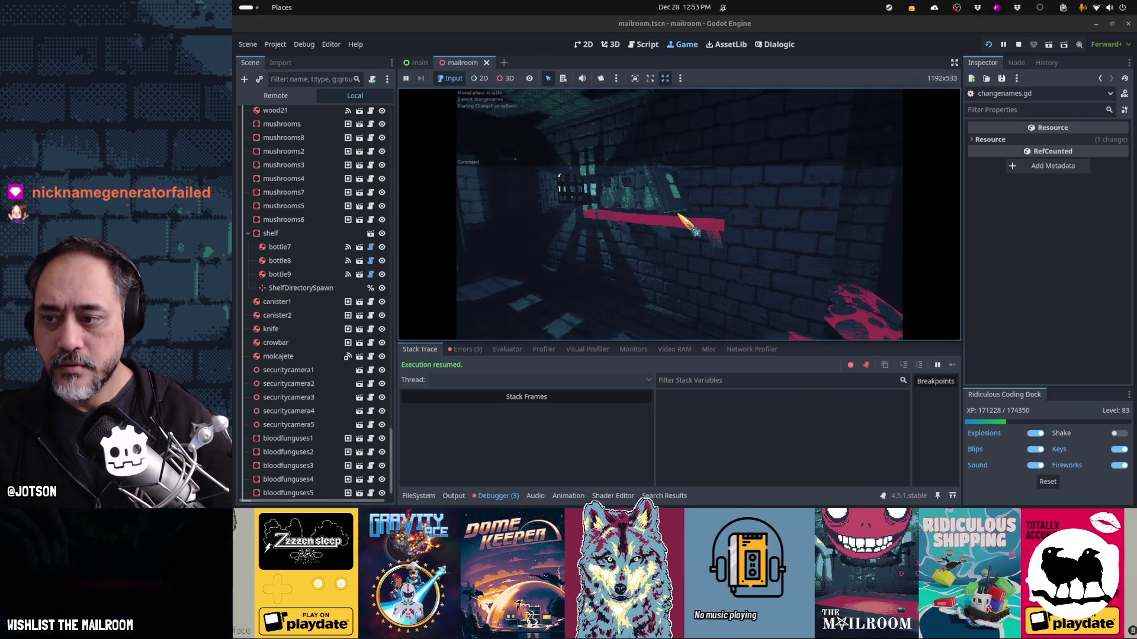
key(Up)
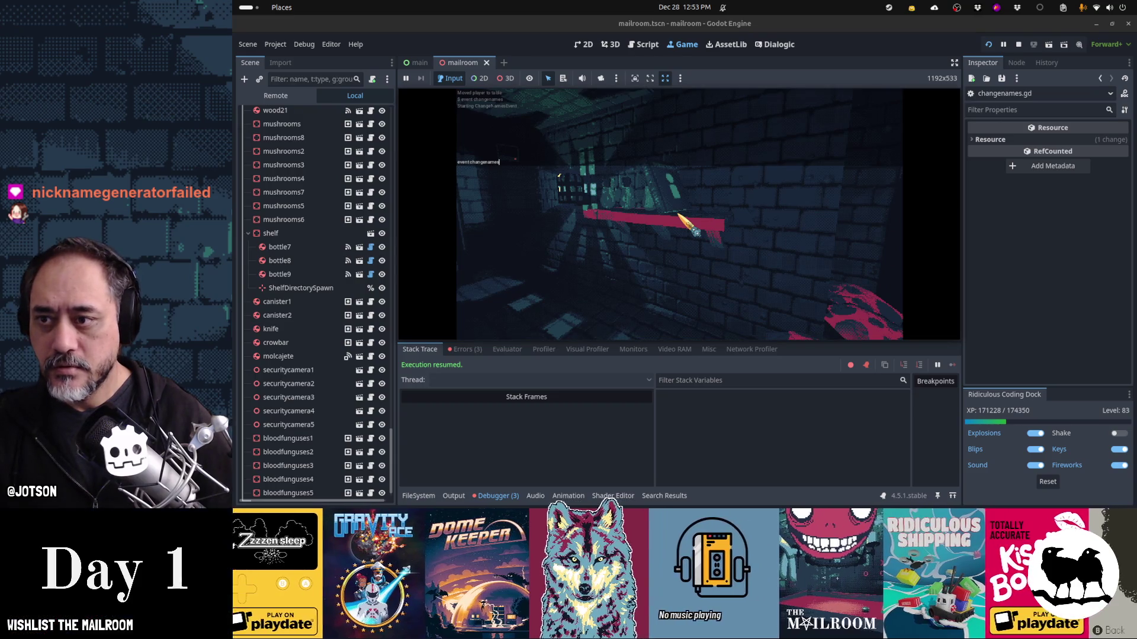
key(Return)
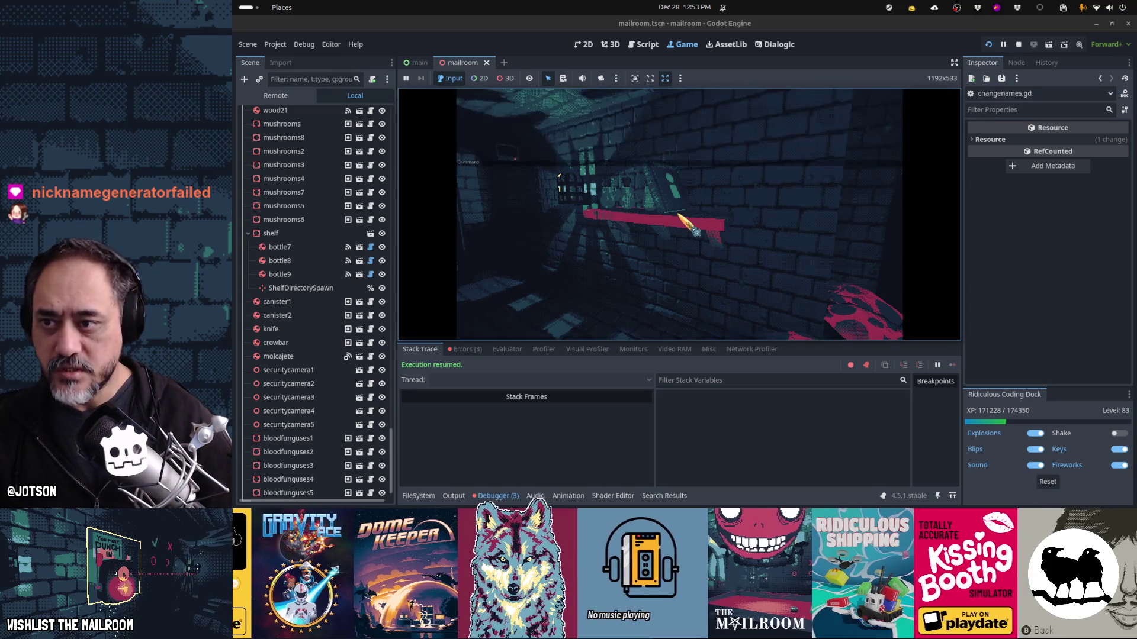
key(Escape)
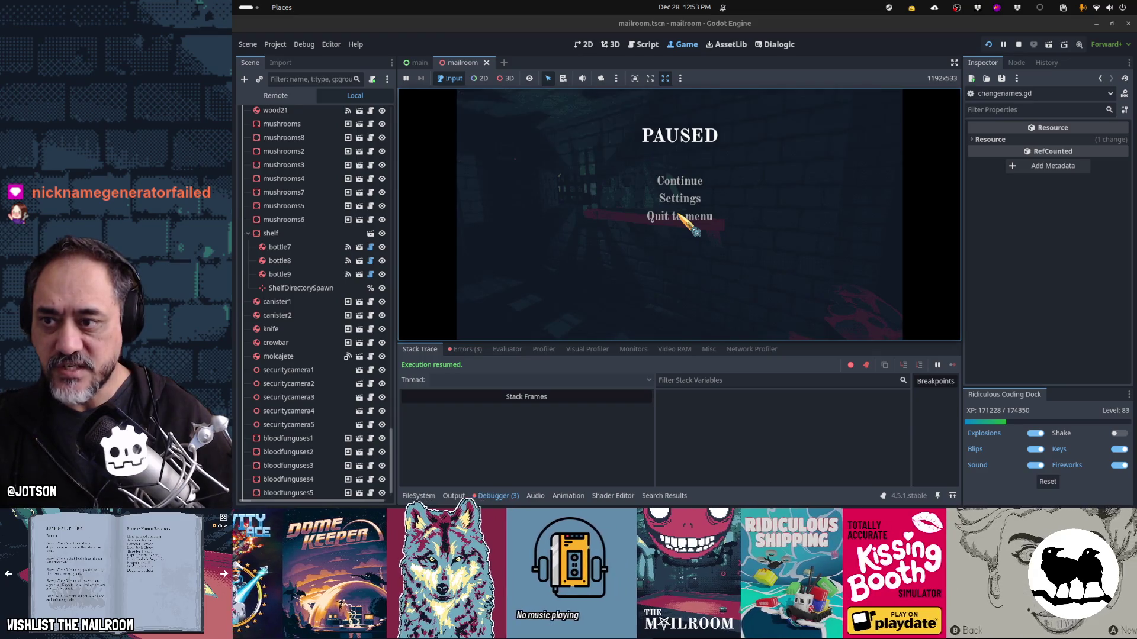
key(Escape)
key(Return)
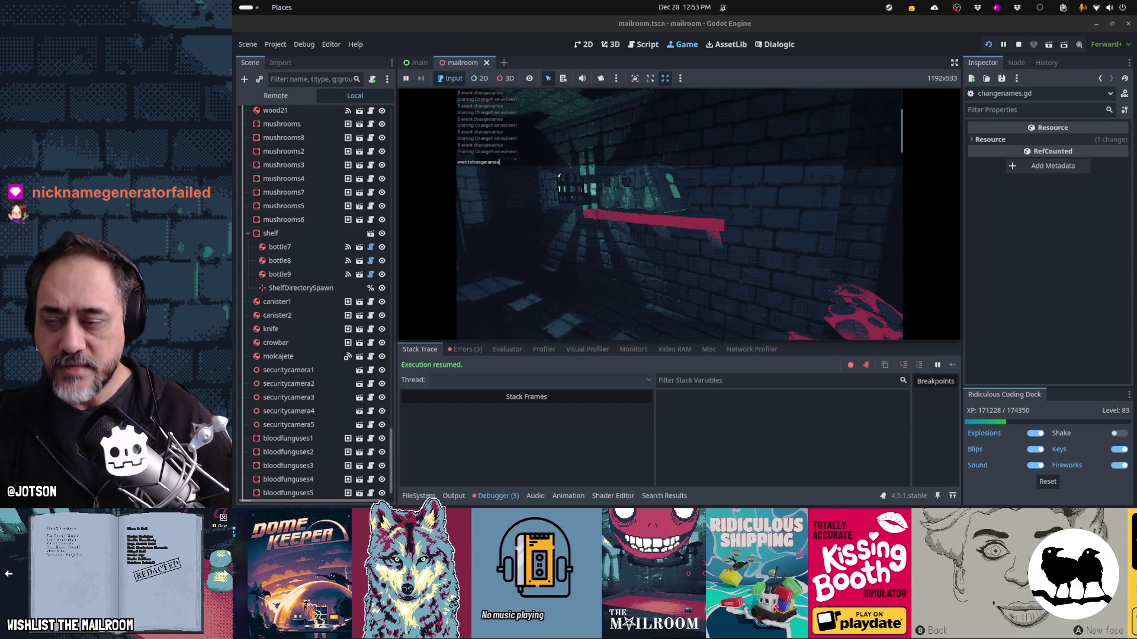
key(grave)
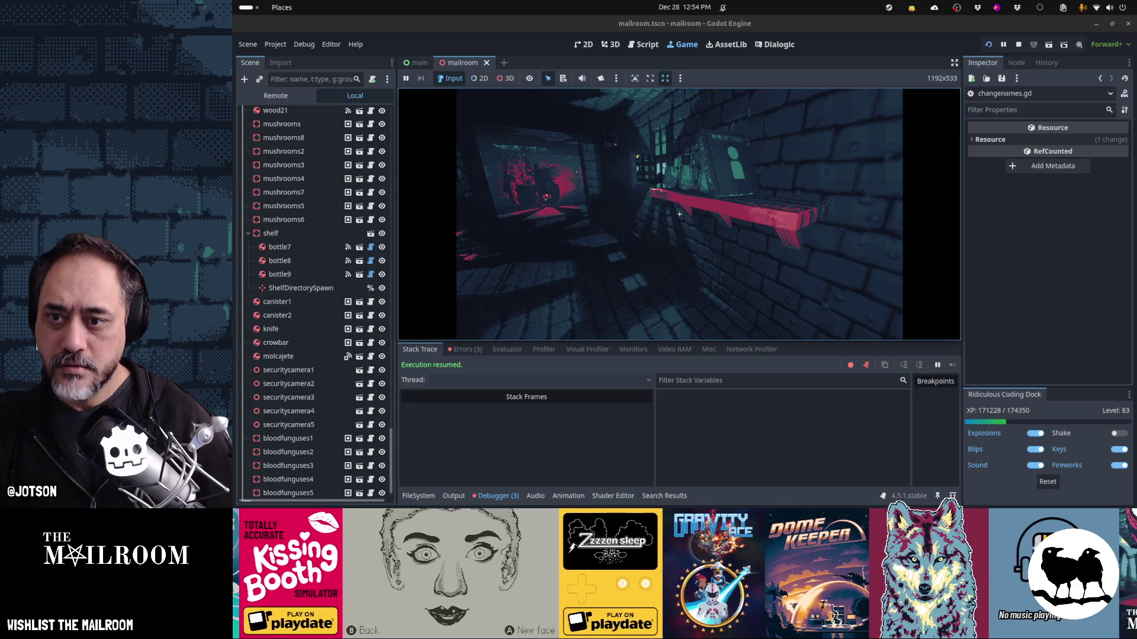
- Open the directory book and compare its Floor 2 to Floor 5 pages against the save file
key(e)
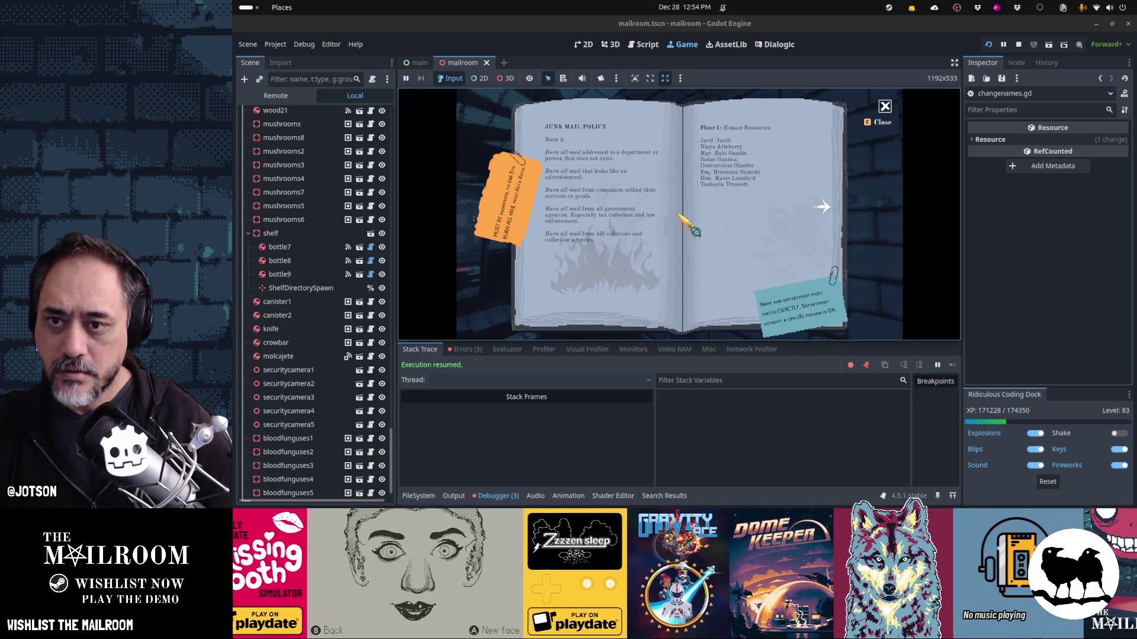
key(alt+Tab)
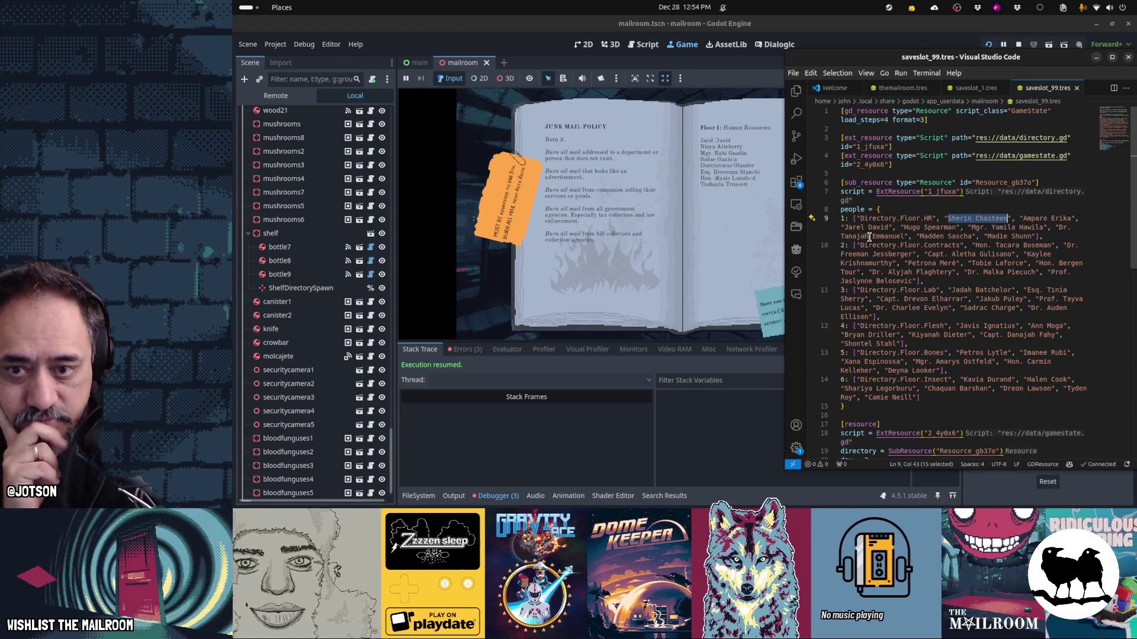
click(741, 242)
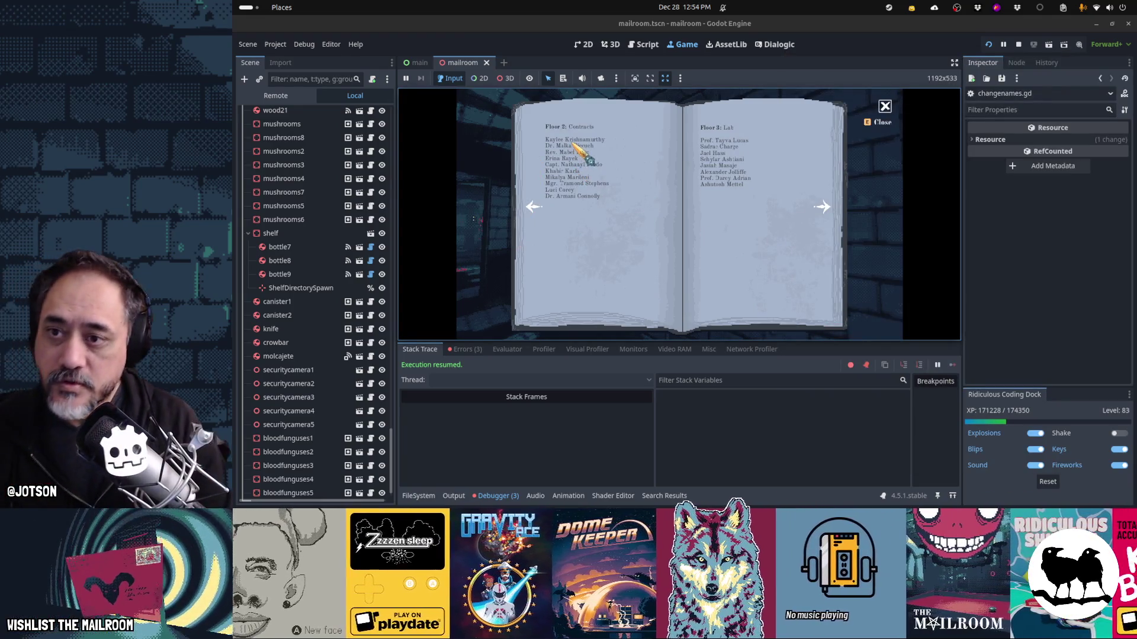
key(alt+Tab)
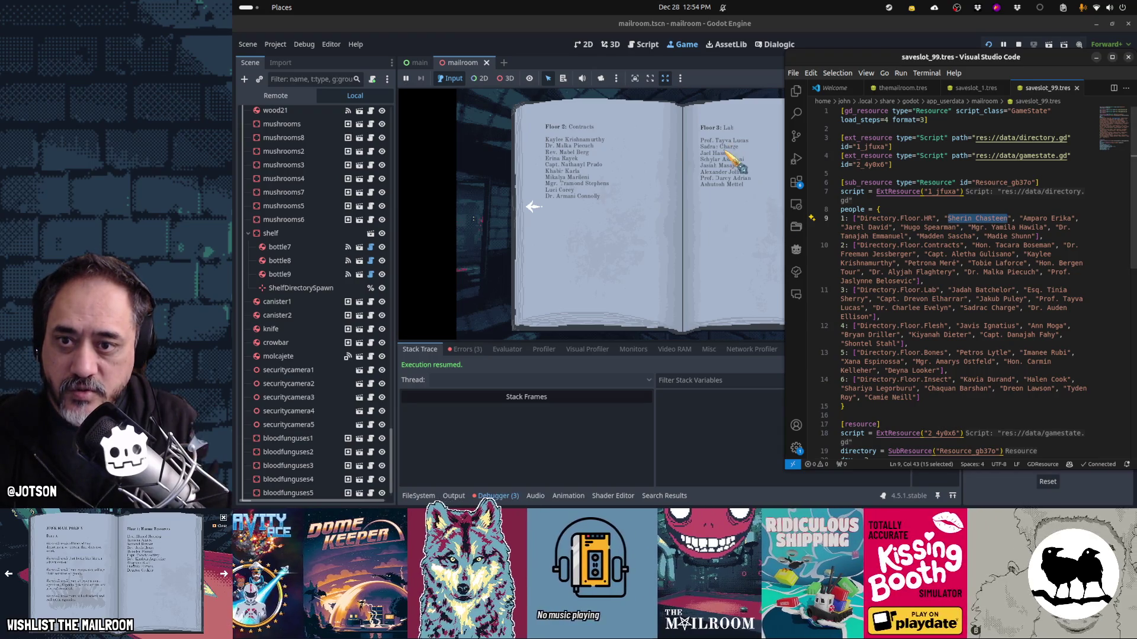
click(732, 203)
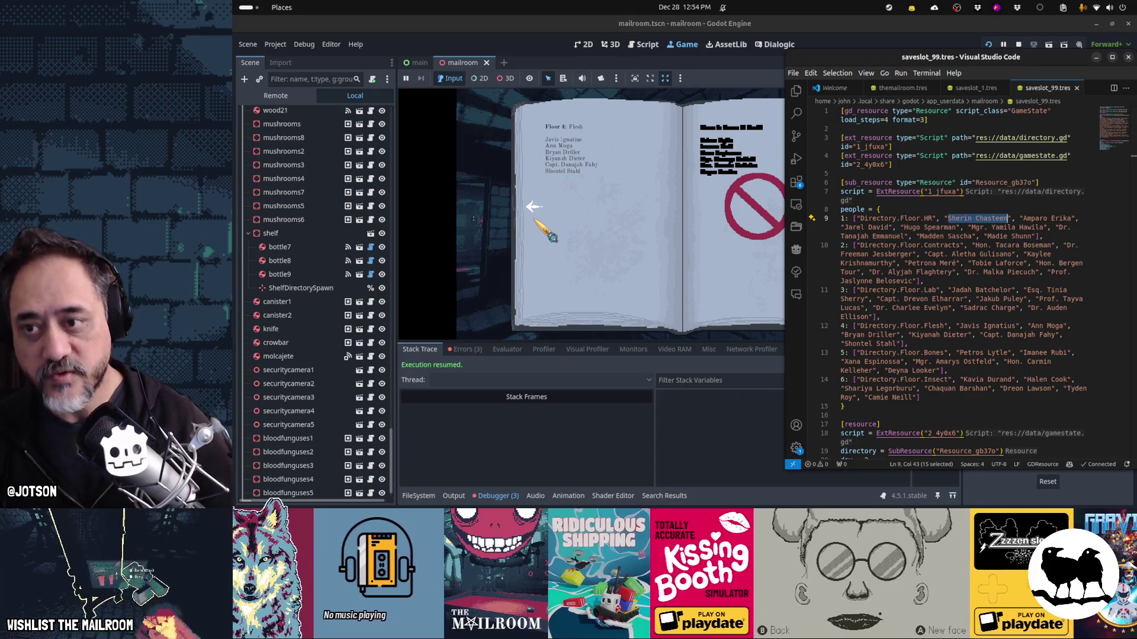
- Clear the save file's name selection, close the directory book and stop the game with F8
click(954, 272)
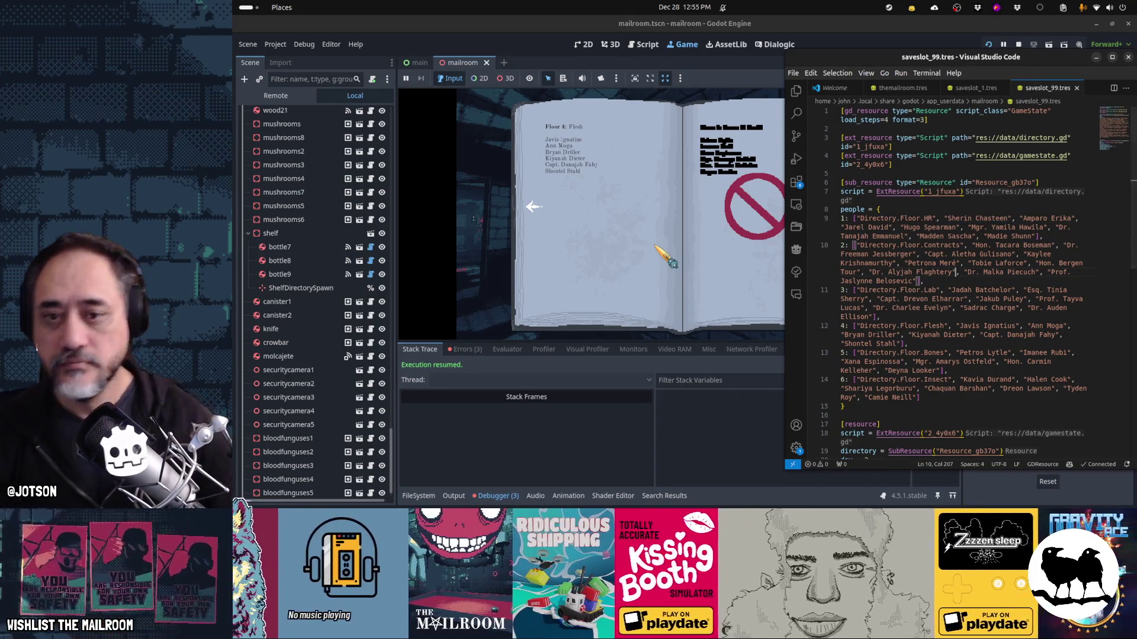
click(669, 260)
key(Escape)
key(F8)
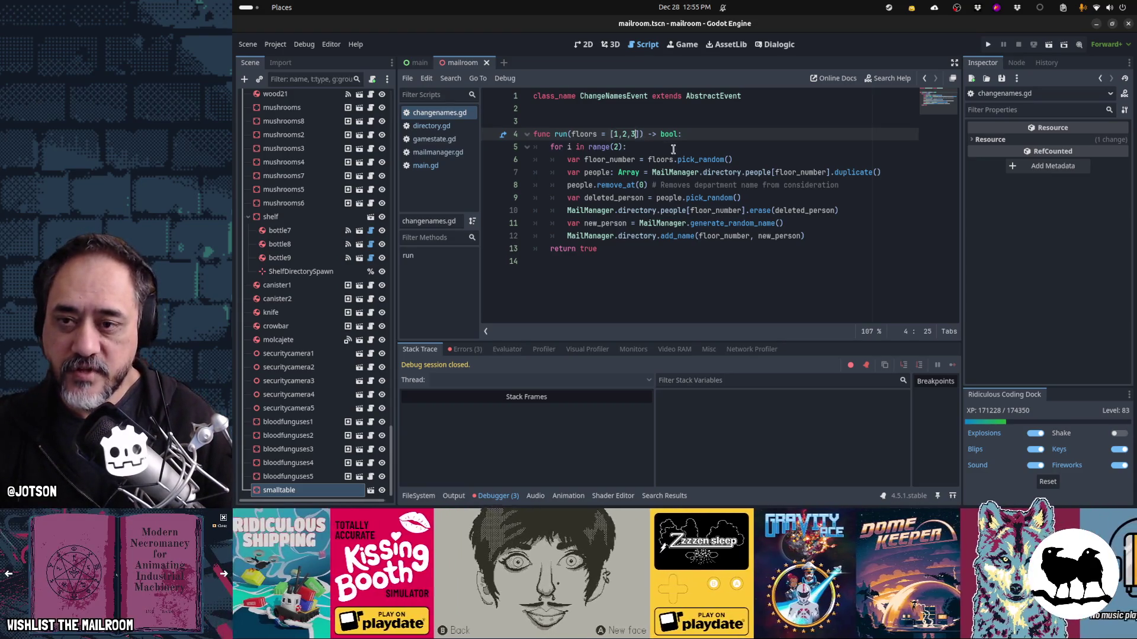
- Copy the ChangeNamesEvent call and the active_floors line into main.gd's day 3 block
click(734, 159)
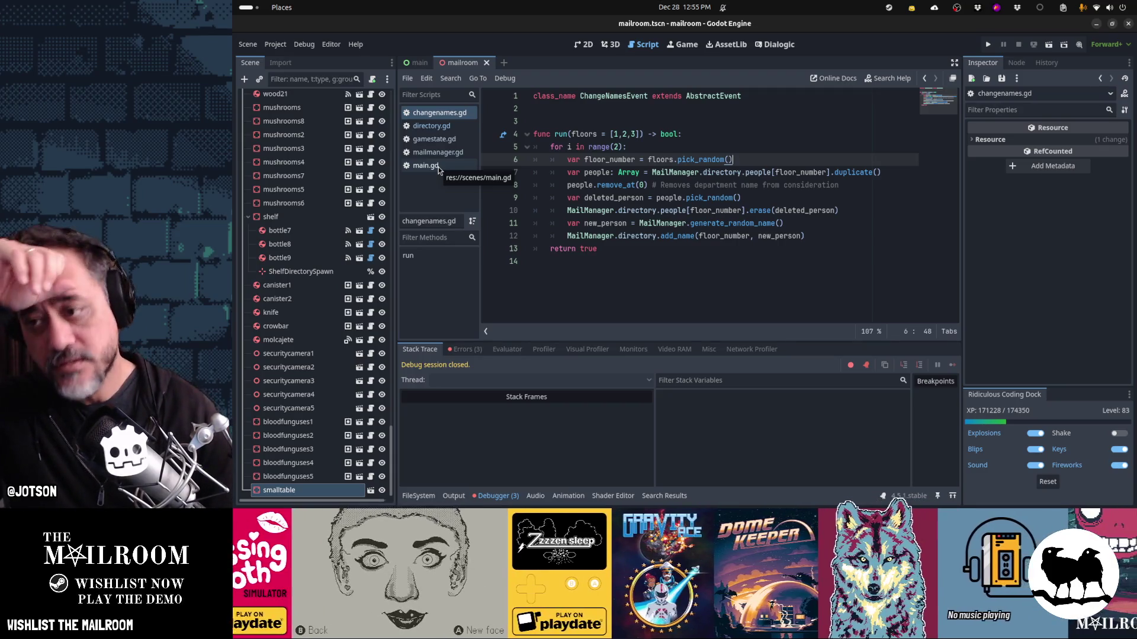
click(437, 166)
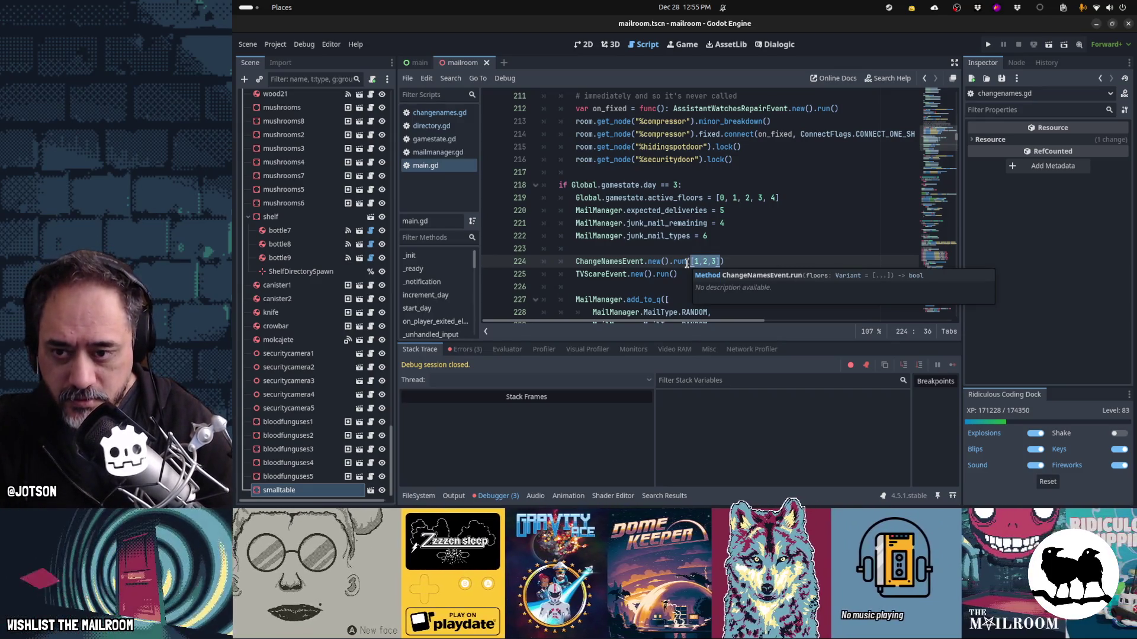
click(730, 263)
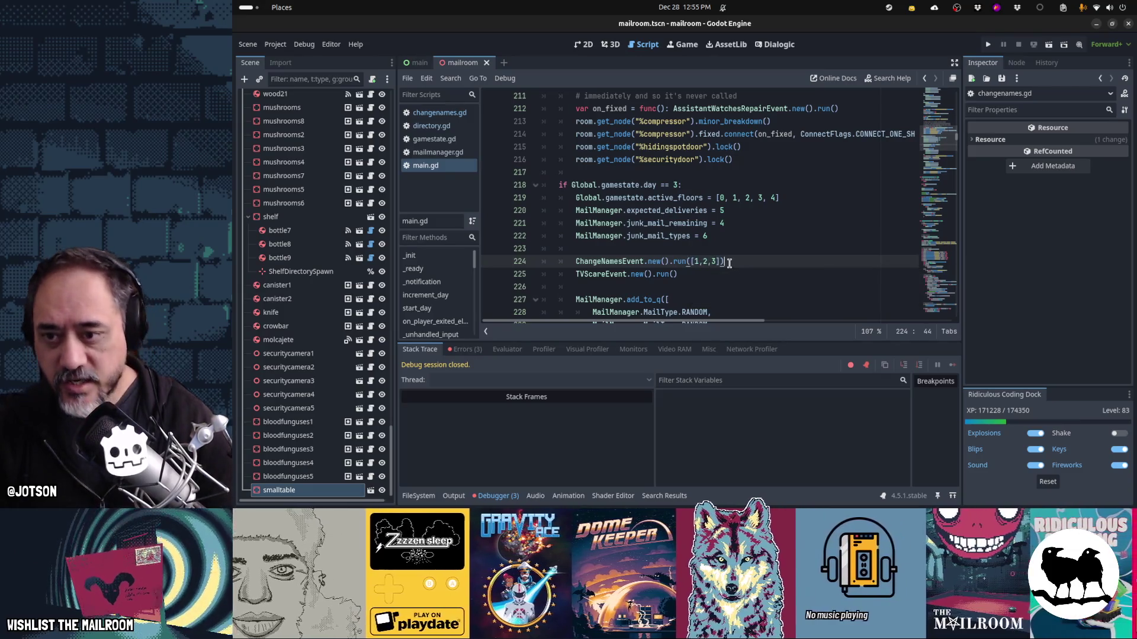
key(ctrl+c)
key(Up)
key(Up)
key(Up)
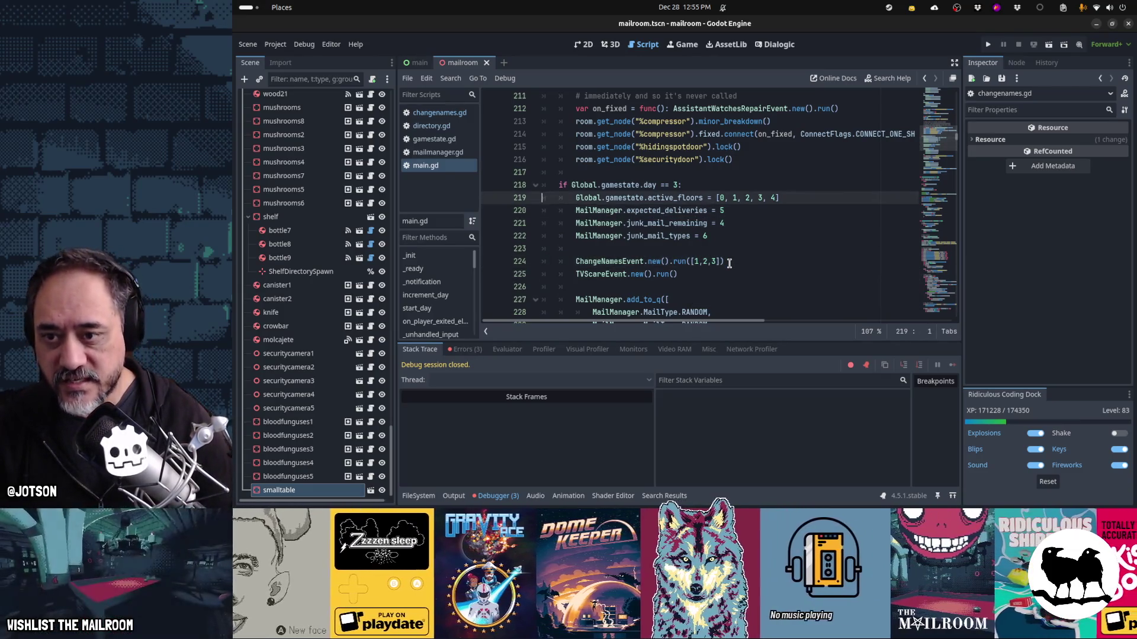
key(ctrl+v)
key(ctrl+c)
key(Up)
key(ctrl+v)
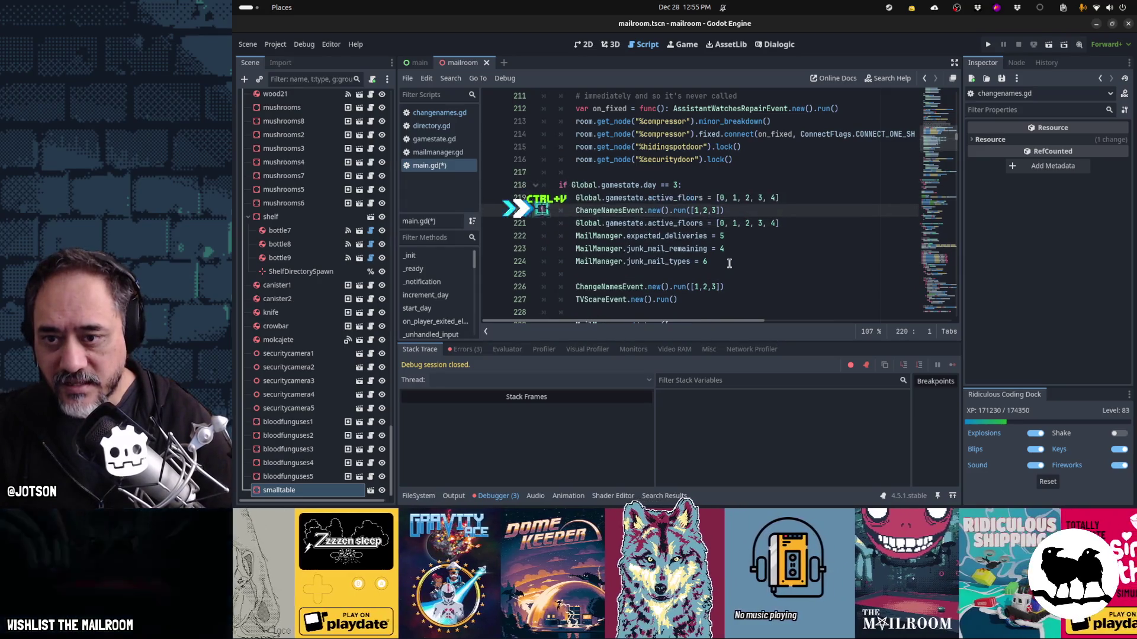
- Trim floors 0 and 4 from the copy, then undo everything and save main.gd unchanged
key(Left)
key(Left)
key(Left)
key(Delete)
key(Delete)
key(Delete)
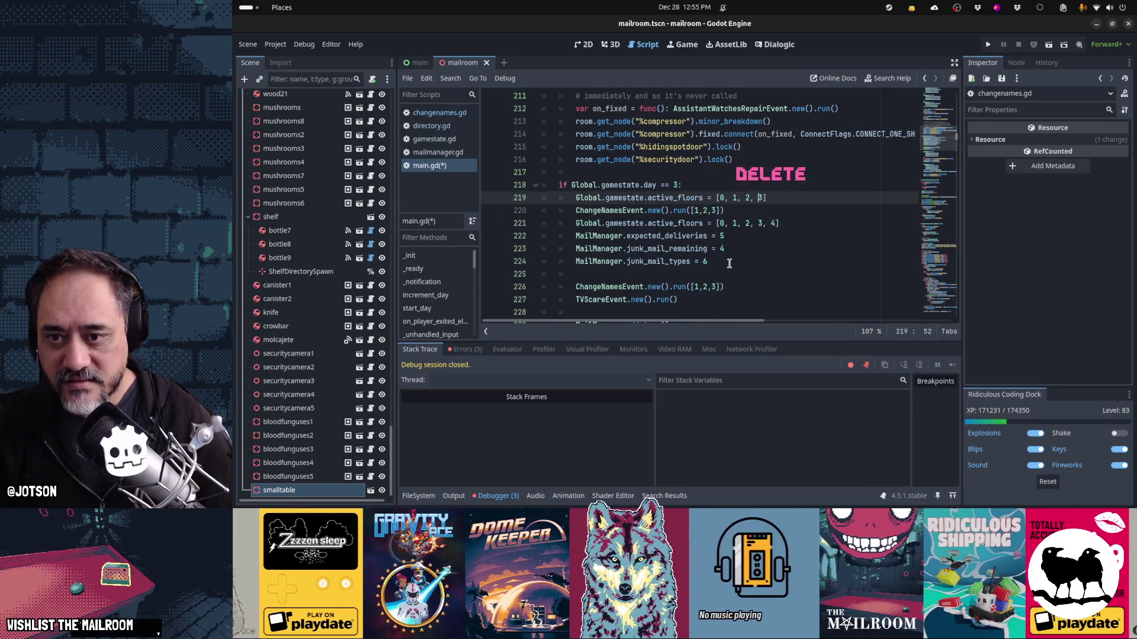
key(Left)
key(Left)
key(Left)
key(Left)
key(Left)
key(Left)
key(Delete)
key(Delete)
key(Delete)
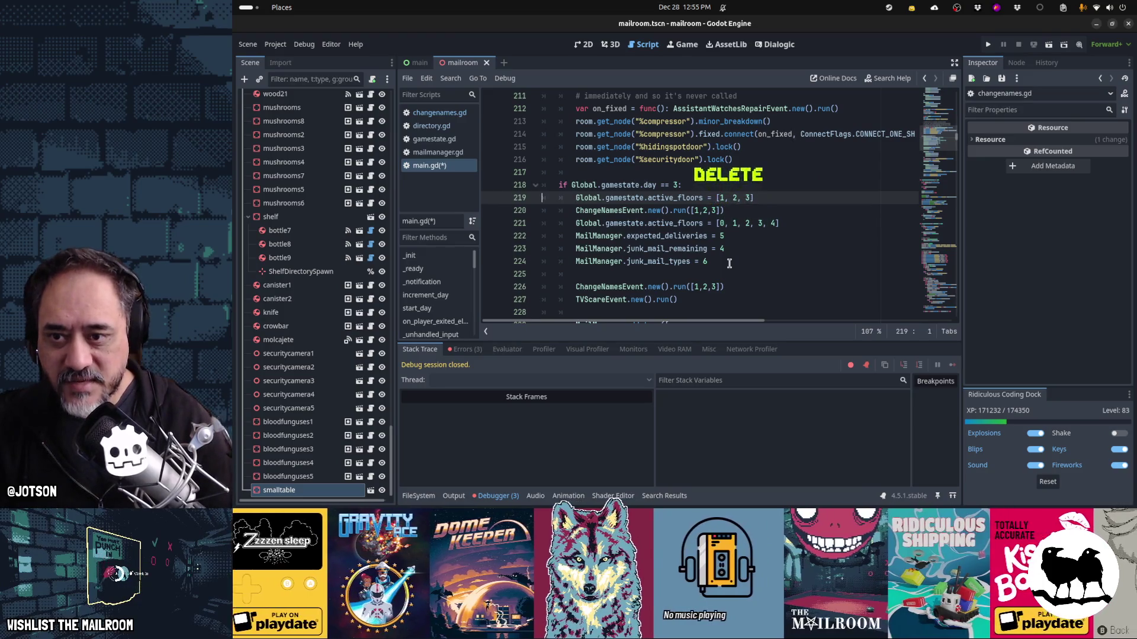
key(Home)
key(shift+Down)
key(shift+Down)
key(shift+Down)
key(ctrl+z)
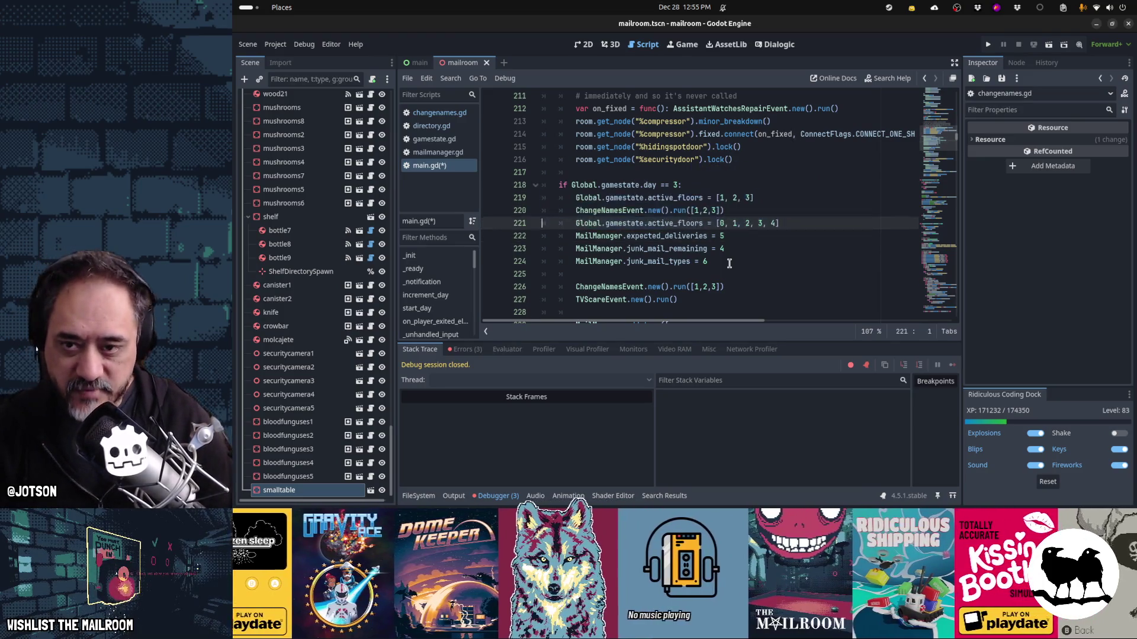
key(ctrl+z)
key(ctrl+z)
key(ctrl+z)
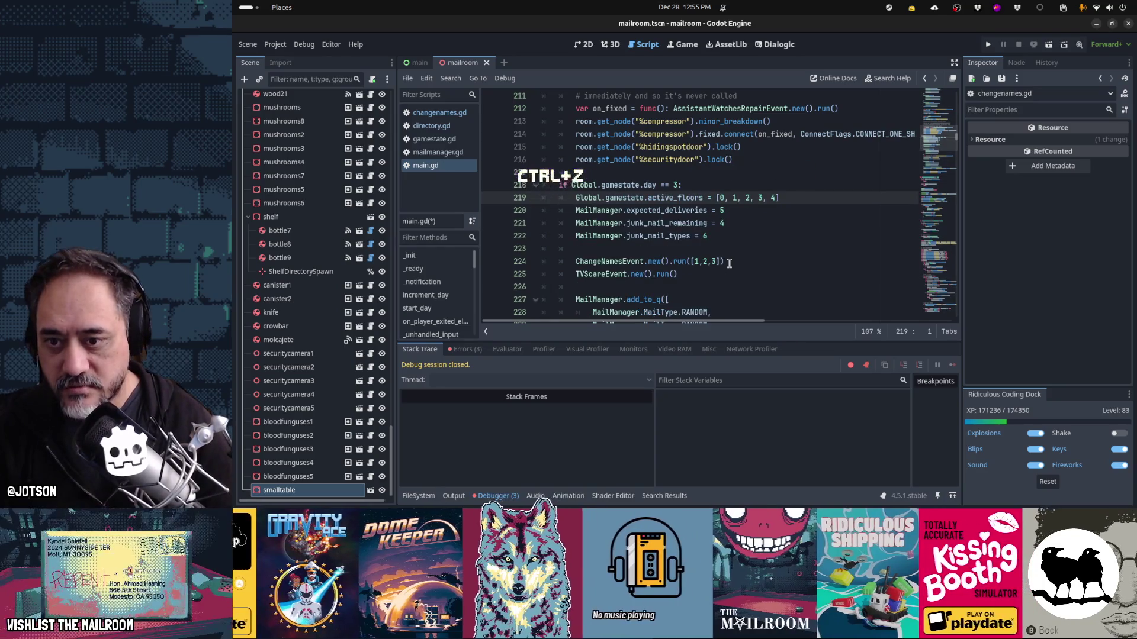
key(Down)
key(Down)
key(Down)
key(ctrl+s)
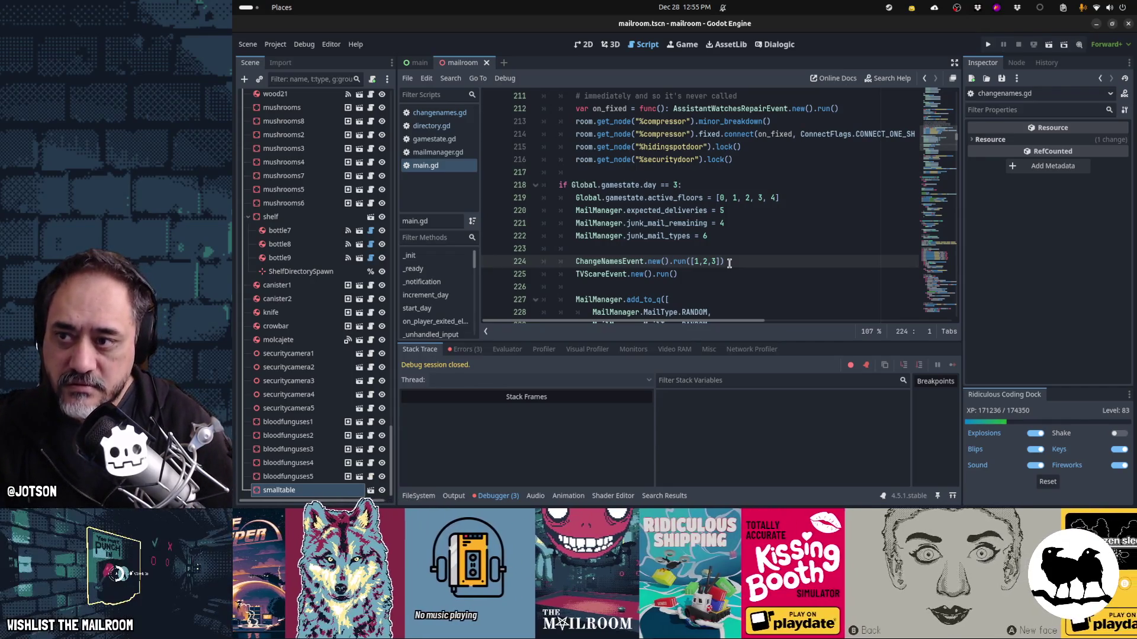
key(alt+Left)
key(alt+Left)
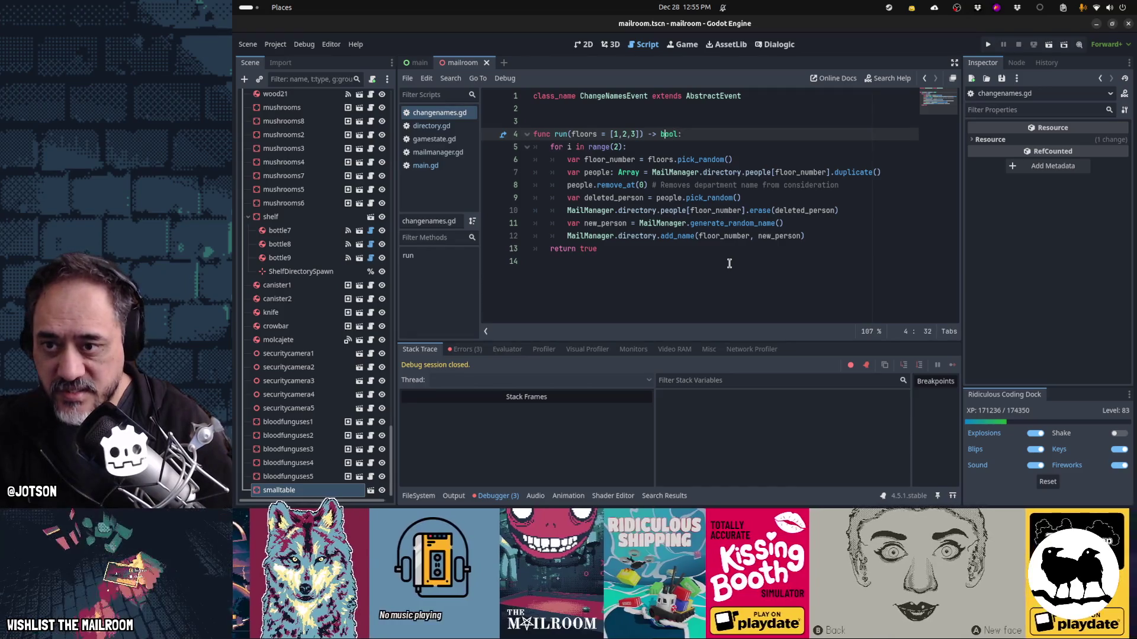
- Shrink run()'s default floors list to [1] in changenames.gd and save
key(BackSpace)
key(BackSpace)
key(BackSpace)
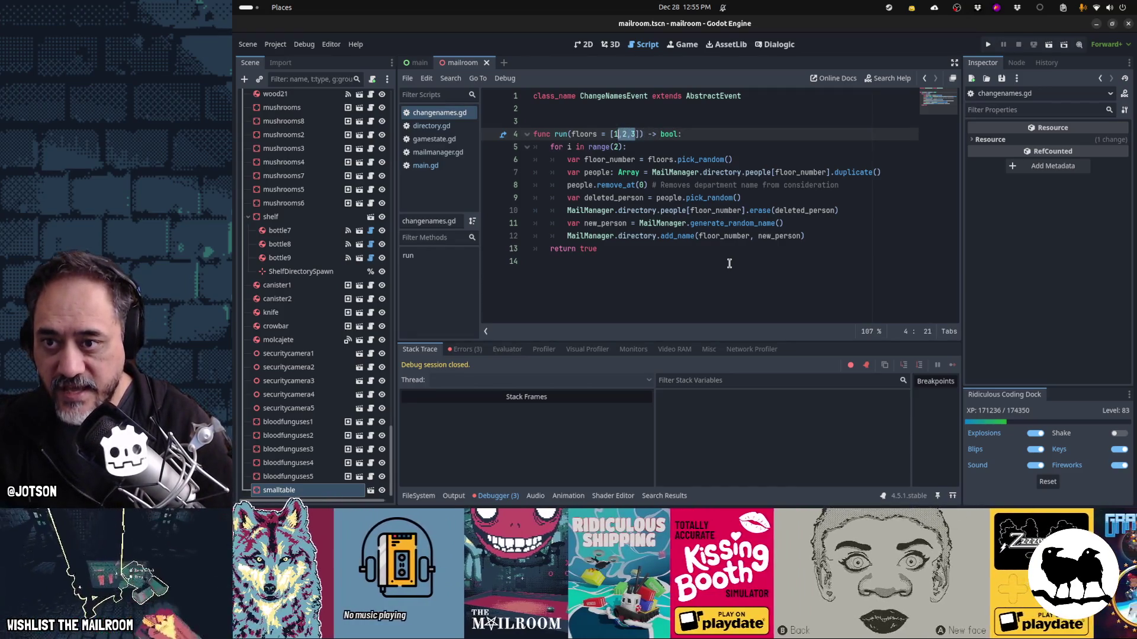
key(Home)
key(ctrl+s)
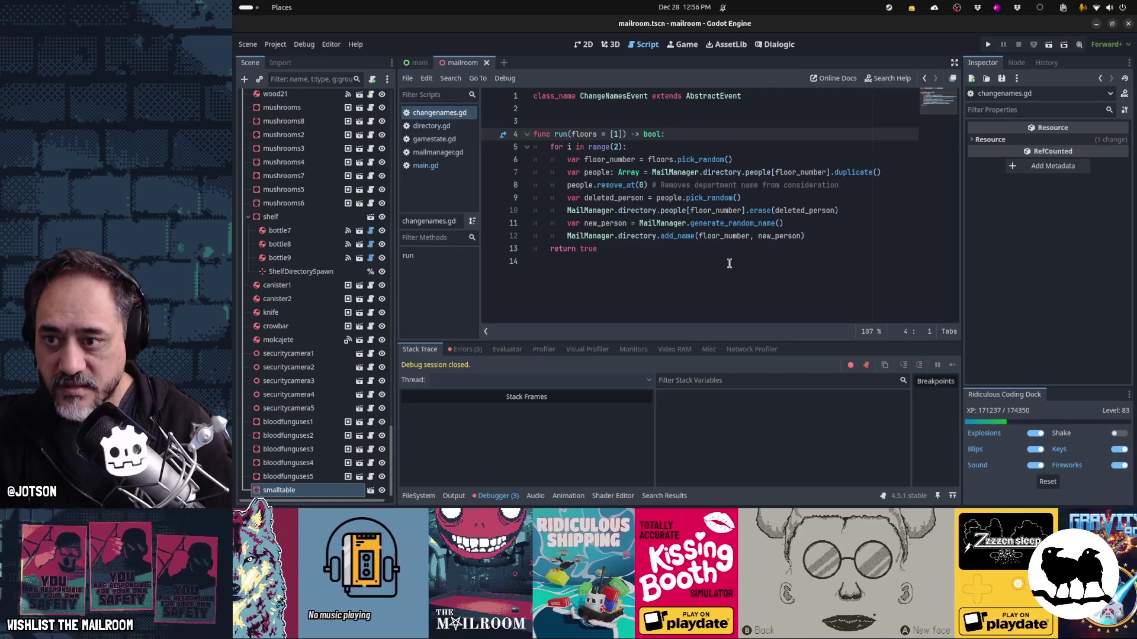
key(alt+Left)
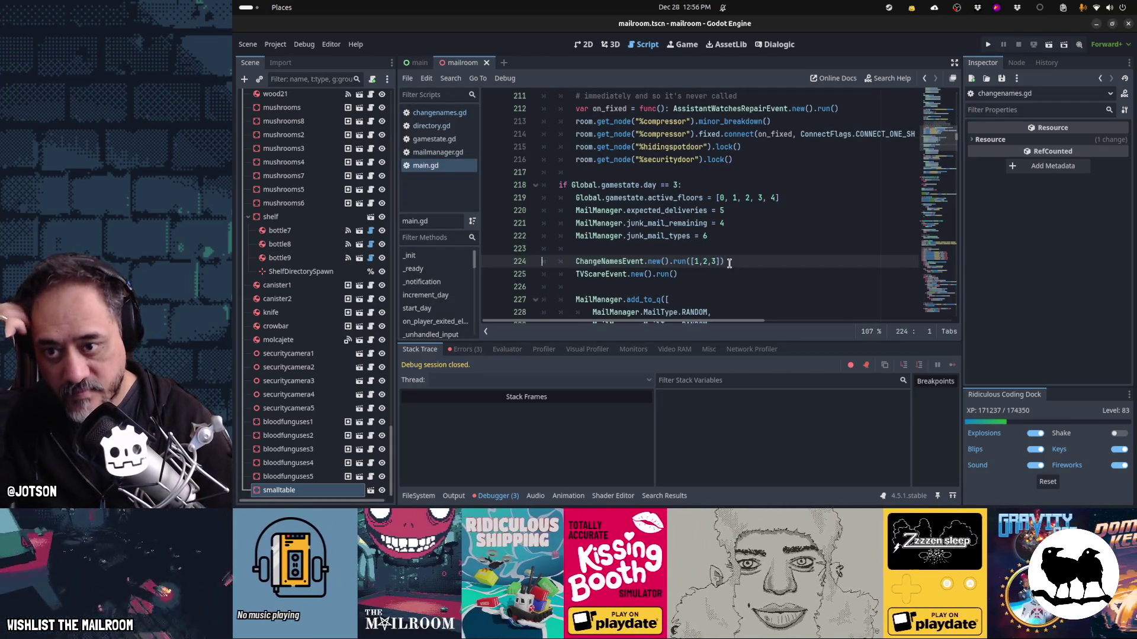
- Move the ChangeNamesEvent call from line 224 of the day 3 setup to line 242
key(shift+Home)
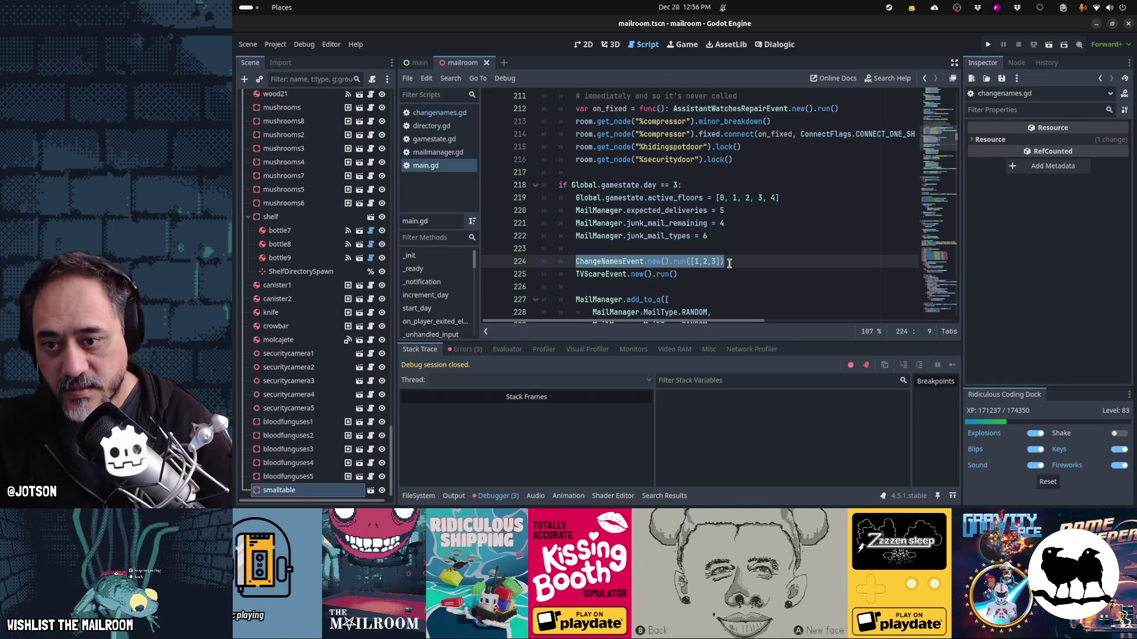
key(Home)
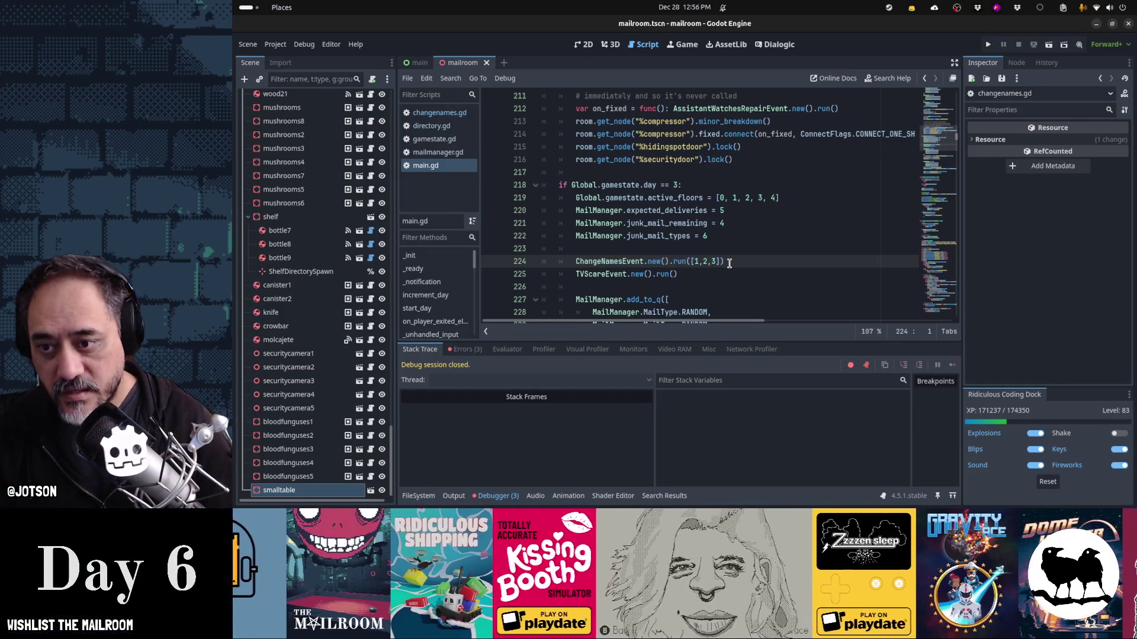
key(ctrl+x)
key(Down)
key(Down)
key(Down)
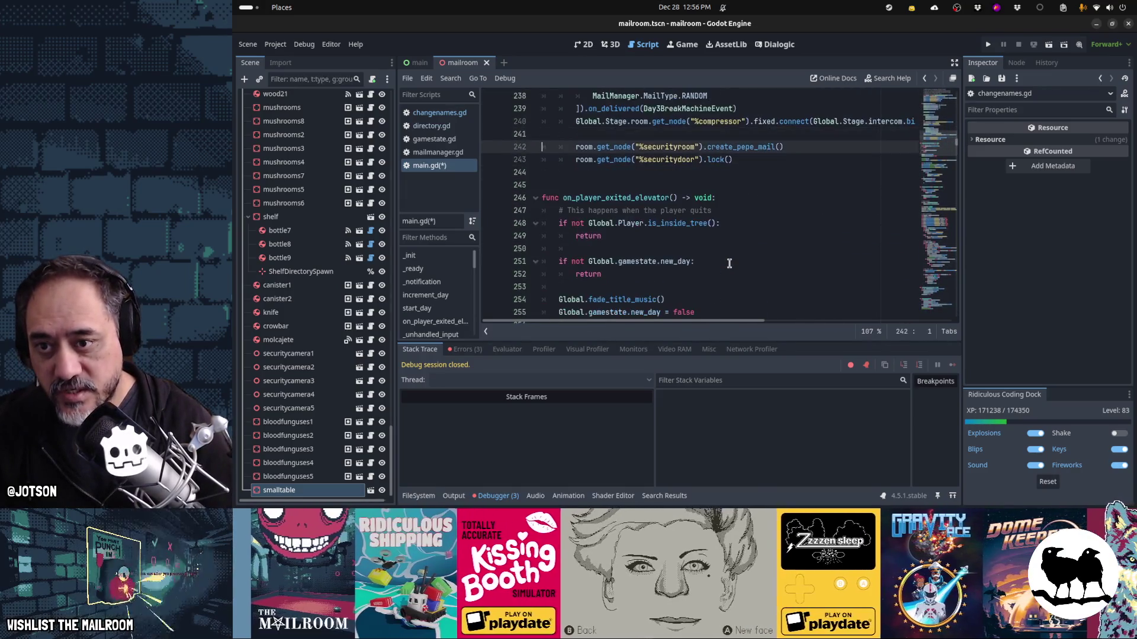
key(ctrl+v)
key(Up)
key(Up)
key(Up)
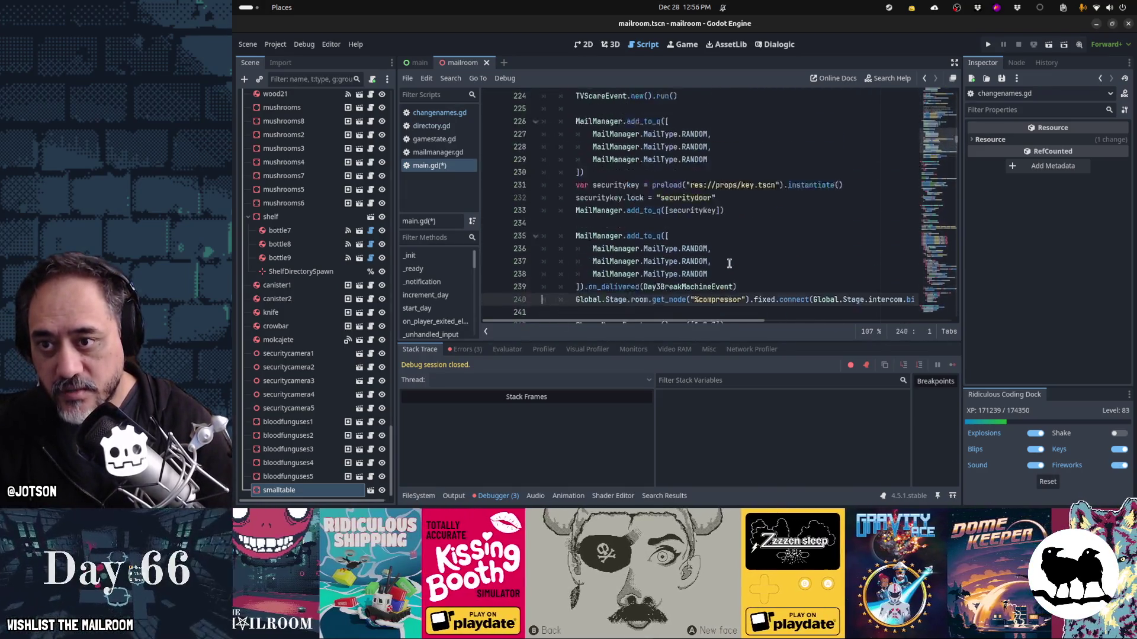
key(Up)
key(Up)
key(Up)
key(Down)
key(Down)
key(Down)
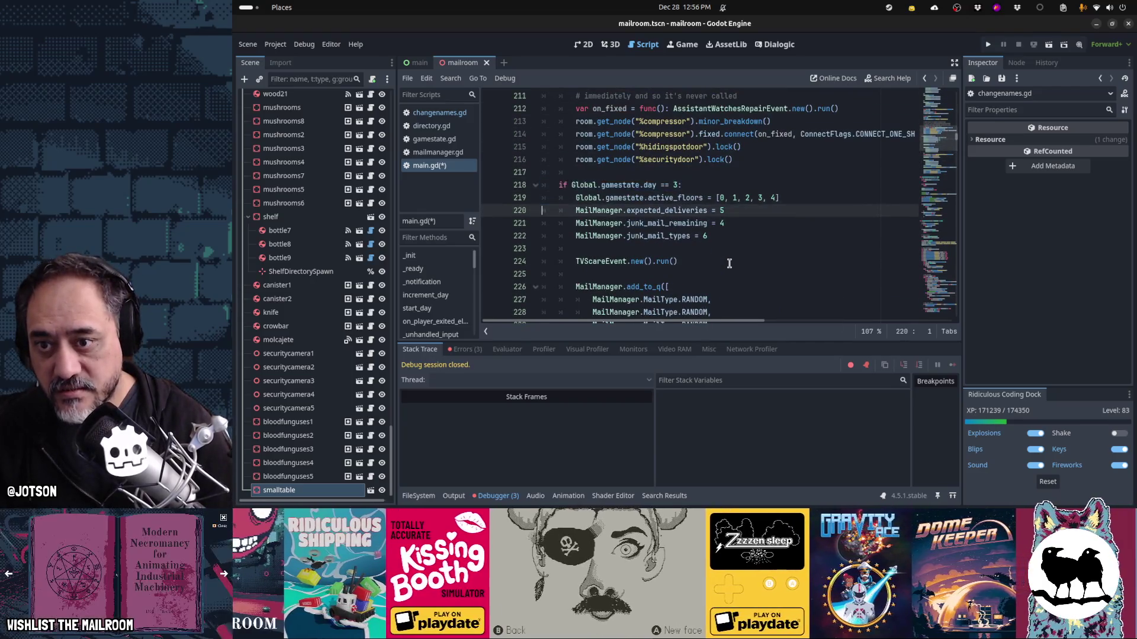
- Add a copy of the day 3 condition after day 3's code and change it to day 4
scroll(729, 263, down, 5)
key(Down)
key(Down)
key(Down)
key(Return)
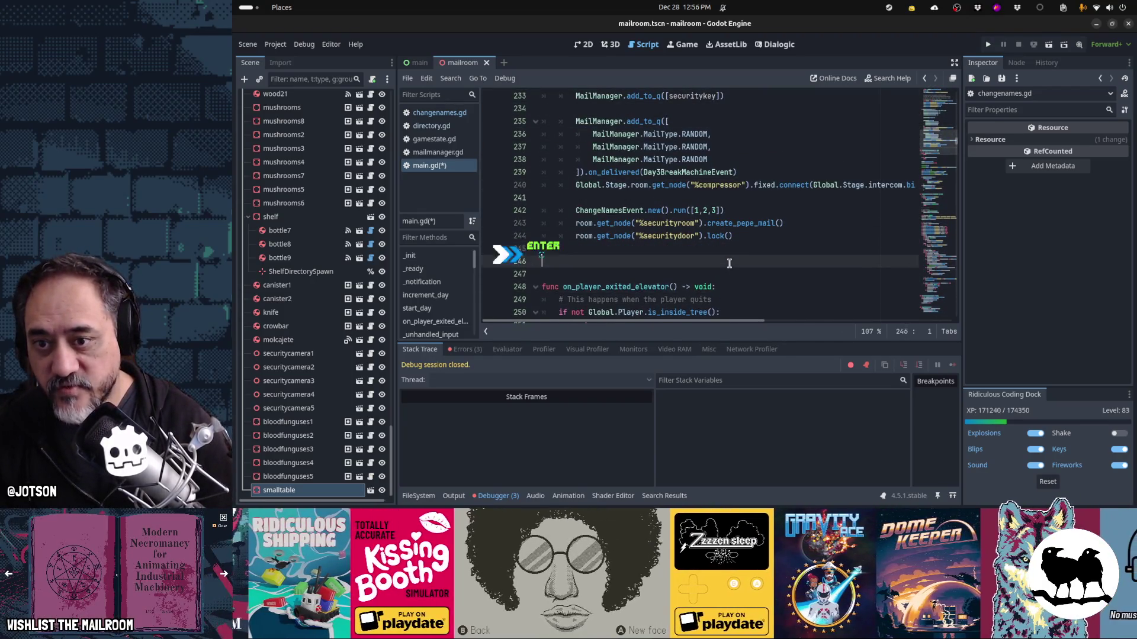
key(ctrl+v)
key(Up)
key(End)
key(Left)
key(BackSpace)
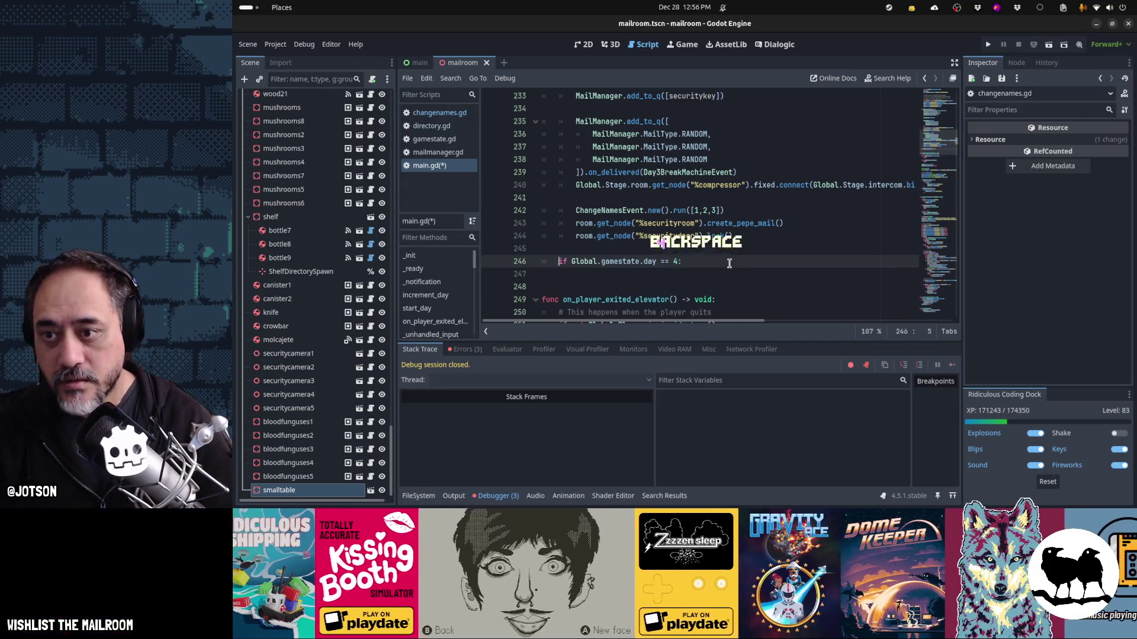
text(4)
key(Up)
key(Up)
key(Up)
key(Up)
- Place a copy of the ChangeNamesEvent call under the new day 4 condition
key(shift+End)
key(ctrl+c)
key(Down)
key(Down)
key(Down)
key(End)
key(Return)
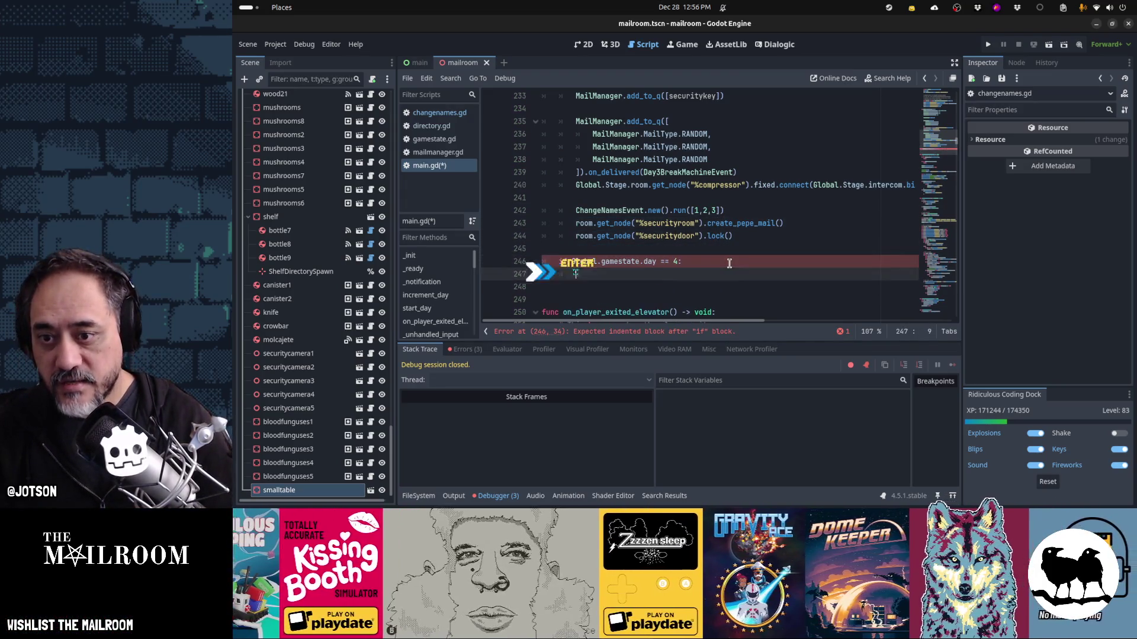
key(ctrl+v)
- Move the day 3 floor and mail settings into the day 4 block, adding ', 5'
key(Up)
key(Up)
key(Up)
key(Home)
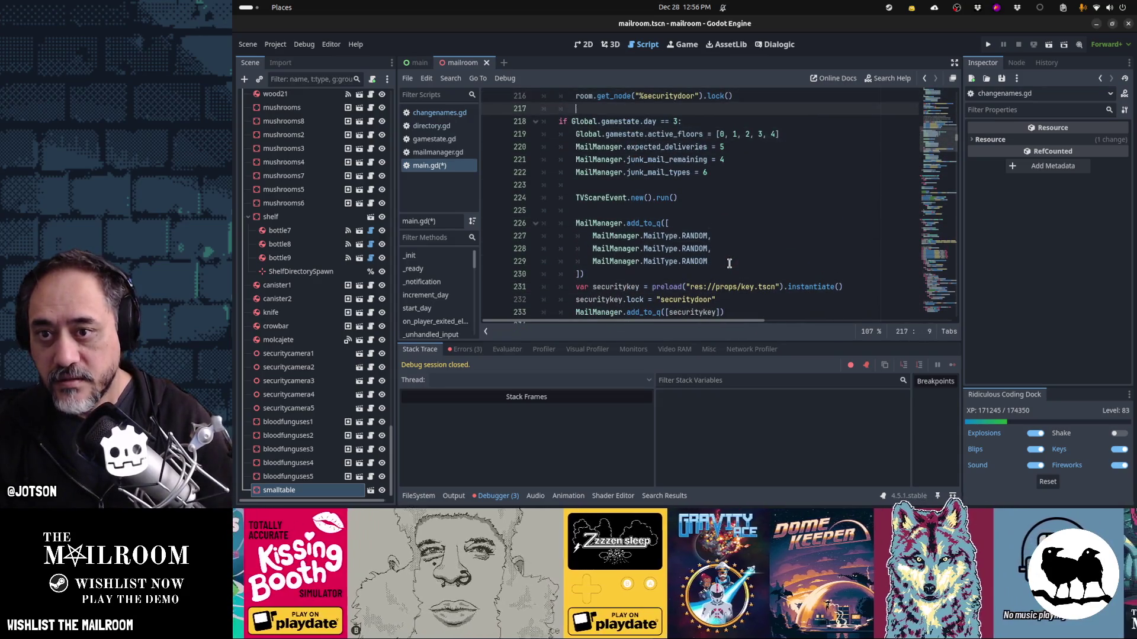
key(Home)
key(shift+Down)
key(shift+Down)
key(shift+Down)
key(Down)
key(Down)
key(Down)
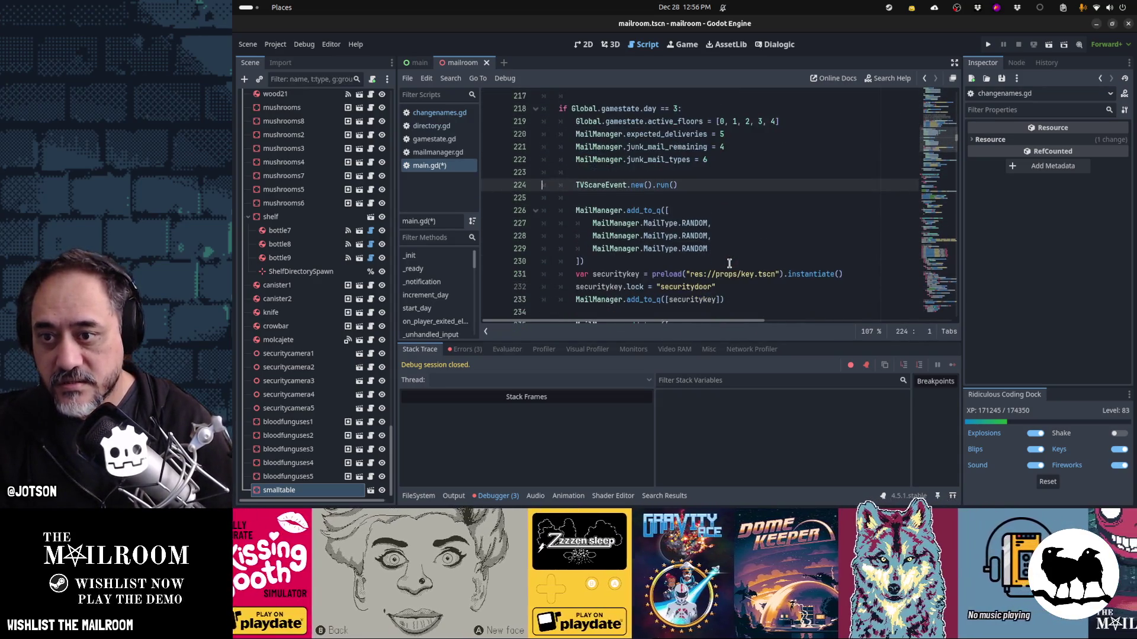
key(Down)
key(Down)
key(Down)
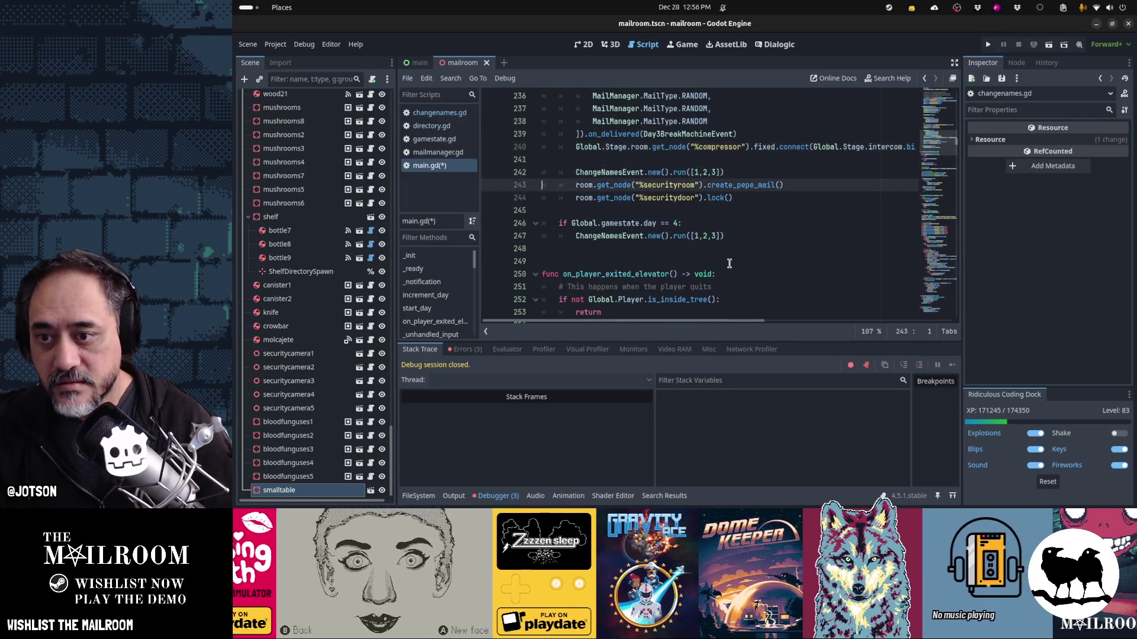
key(ctrl+x)
key(ctrl+v)
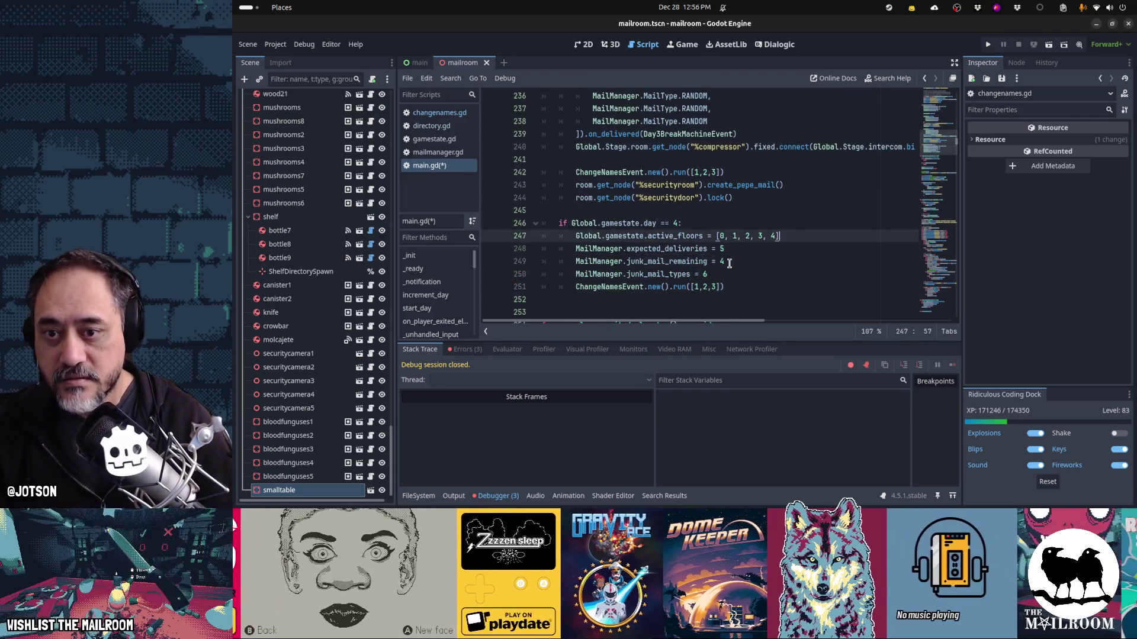
text(, 5)
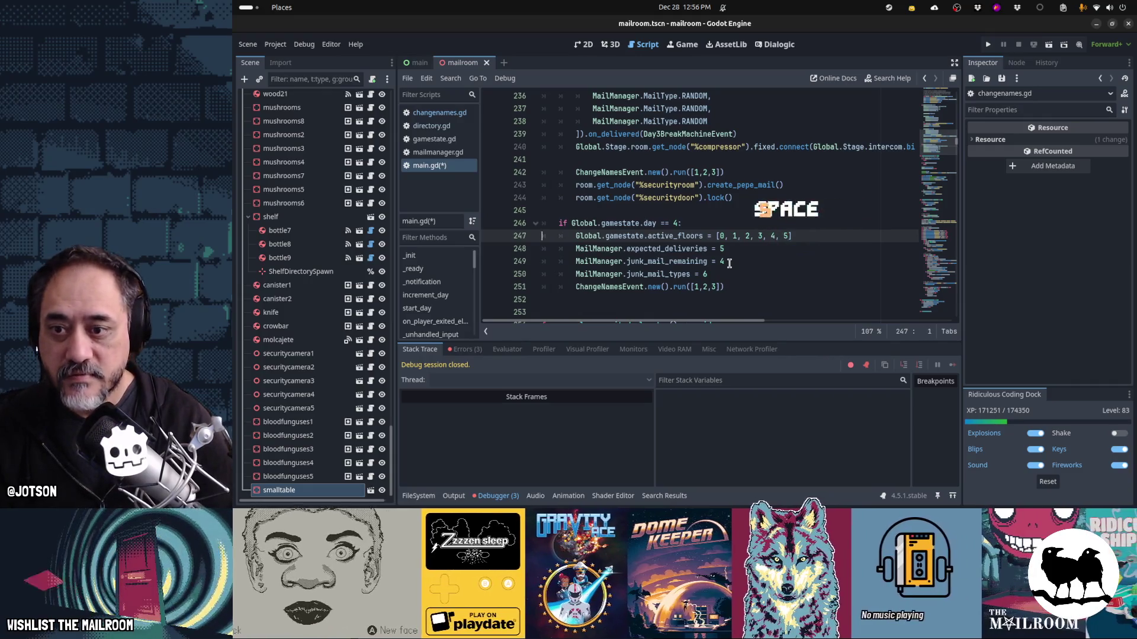
- Insert a '# TODO Day 4' comment above the day 4 ChangeNamesEvent call and save main.gd
key(Down)
key(Down)
key(Down)
key(Home)
key(Down)
key(Up)
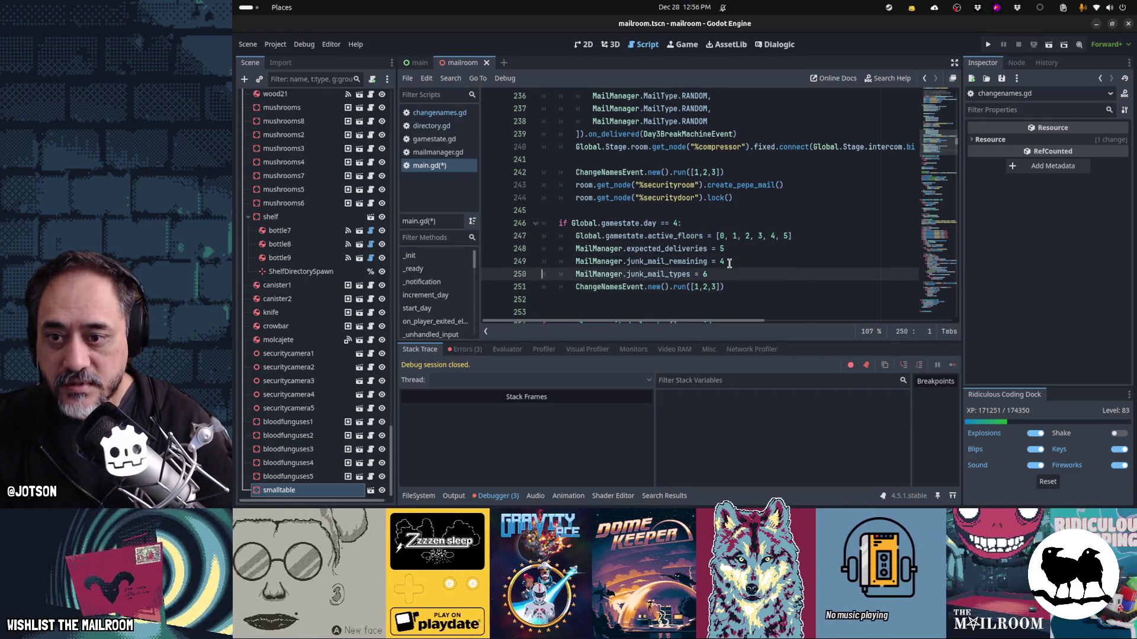
key(End)
key(Return)
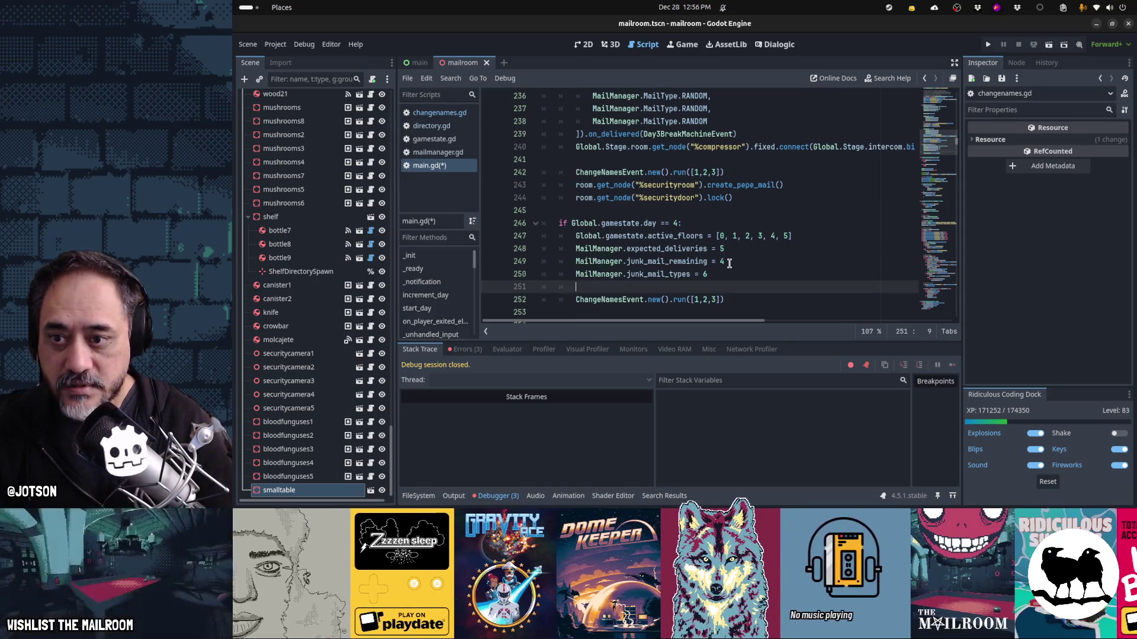
key(Return)
text(# TODO D)
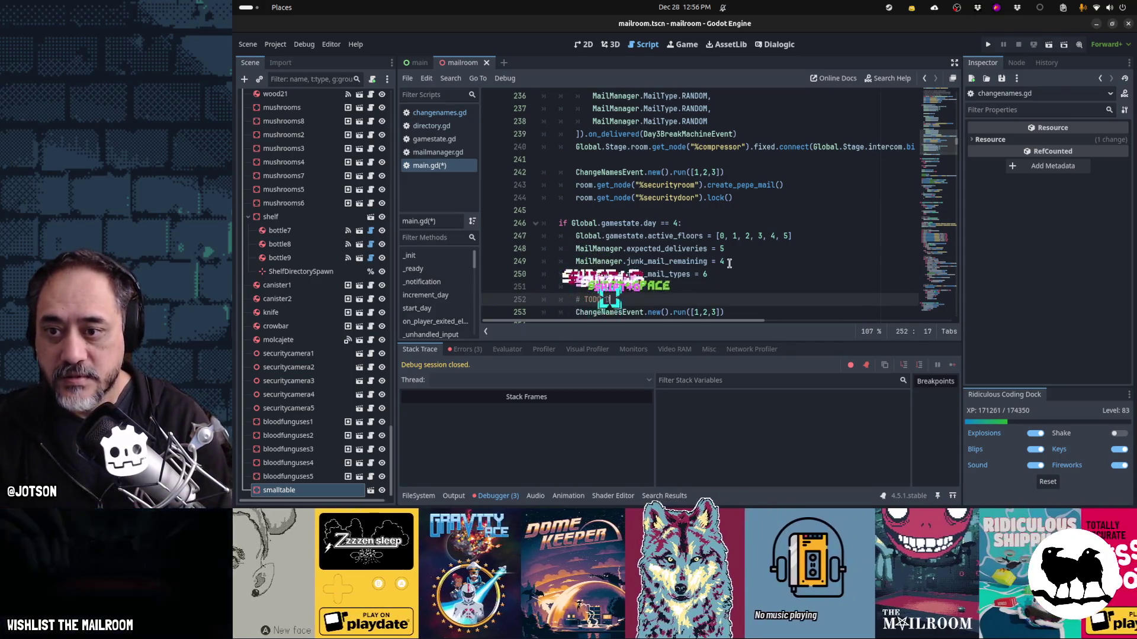
text(ay 4)
key(Return)
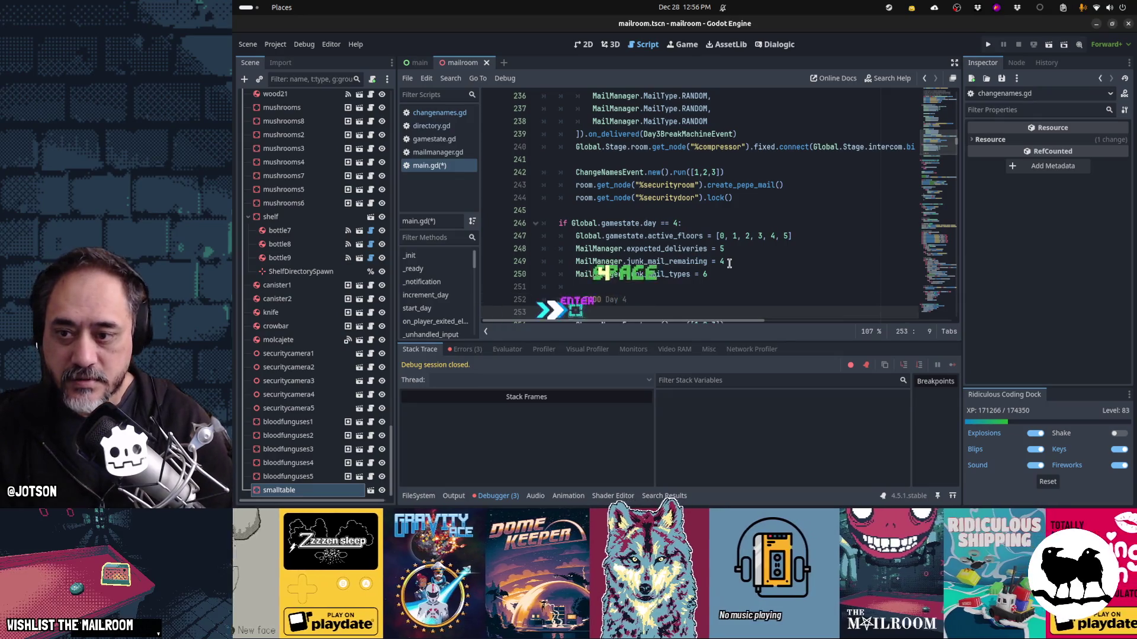
key(Down)
key(Down)
key(Up)
key(Home)
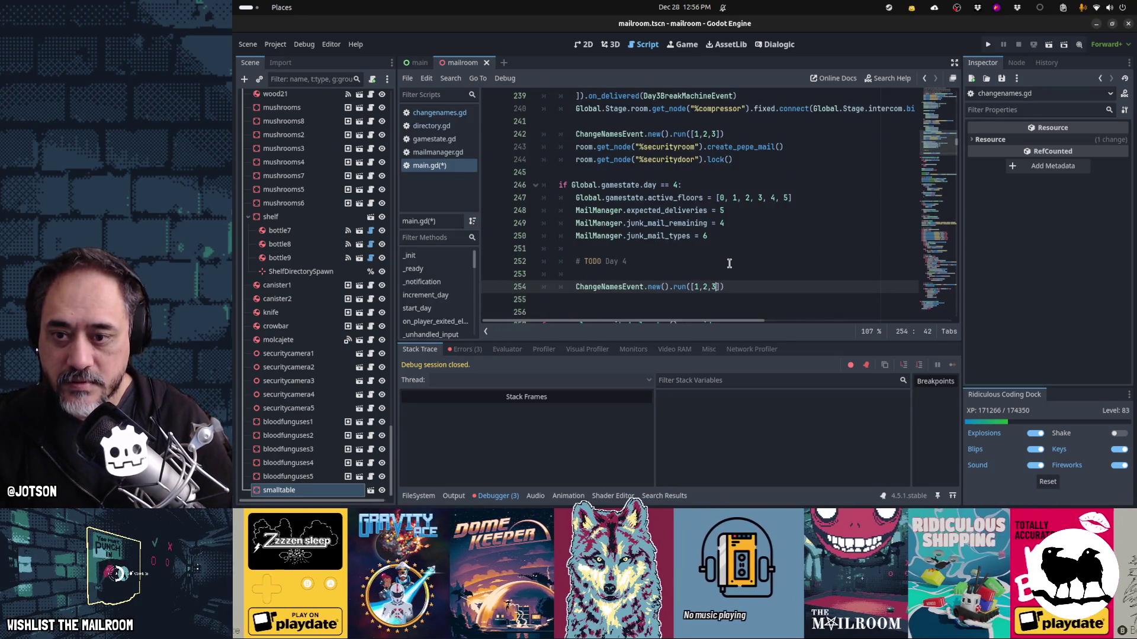
key(Home)
key(Home)
key(ctrl+s)
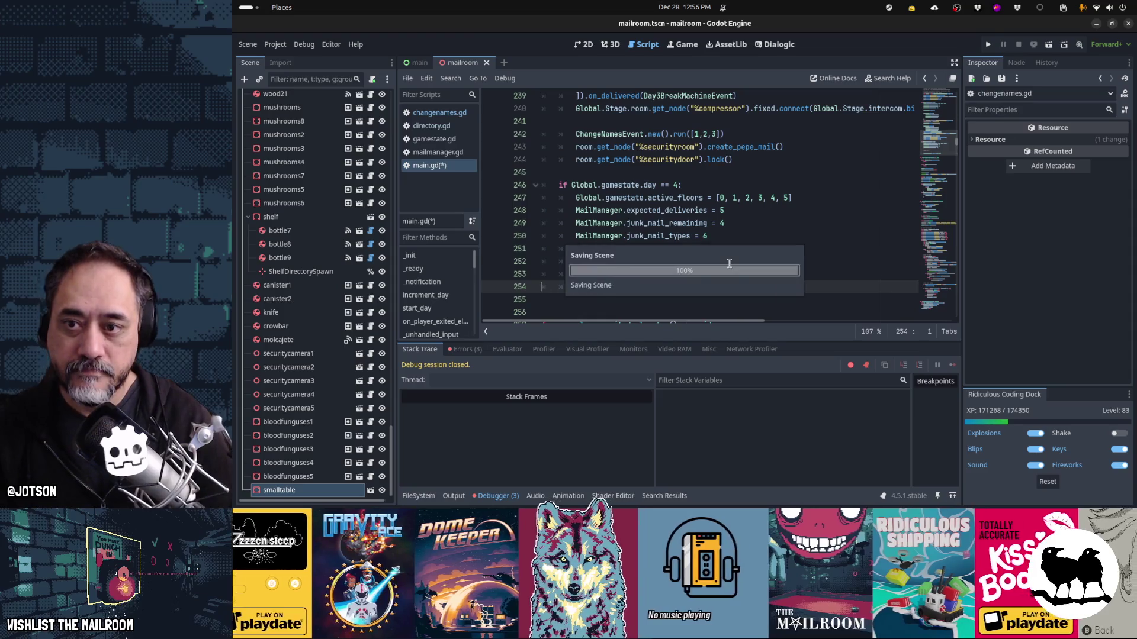
key(Up)
key(Up)
key(Up)
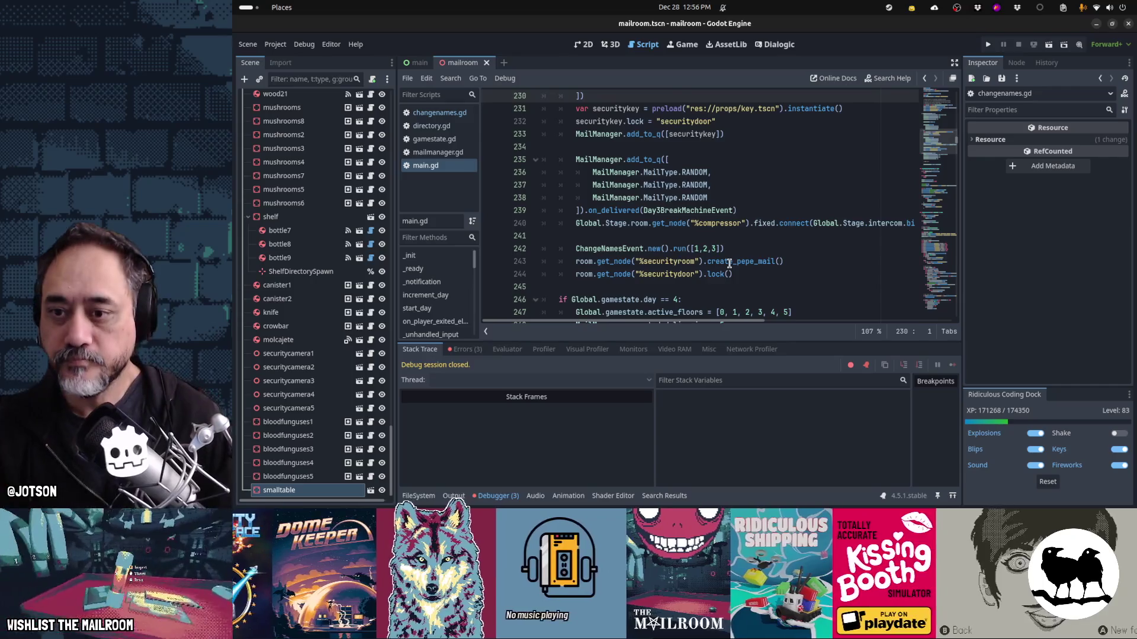
scroll(729, 263, up, 2)
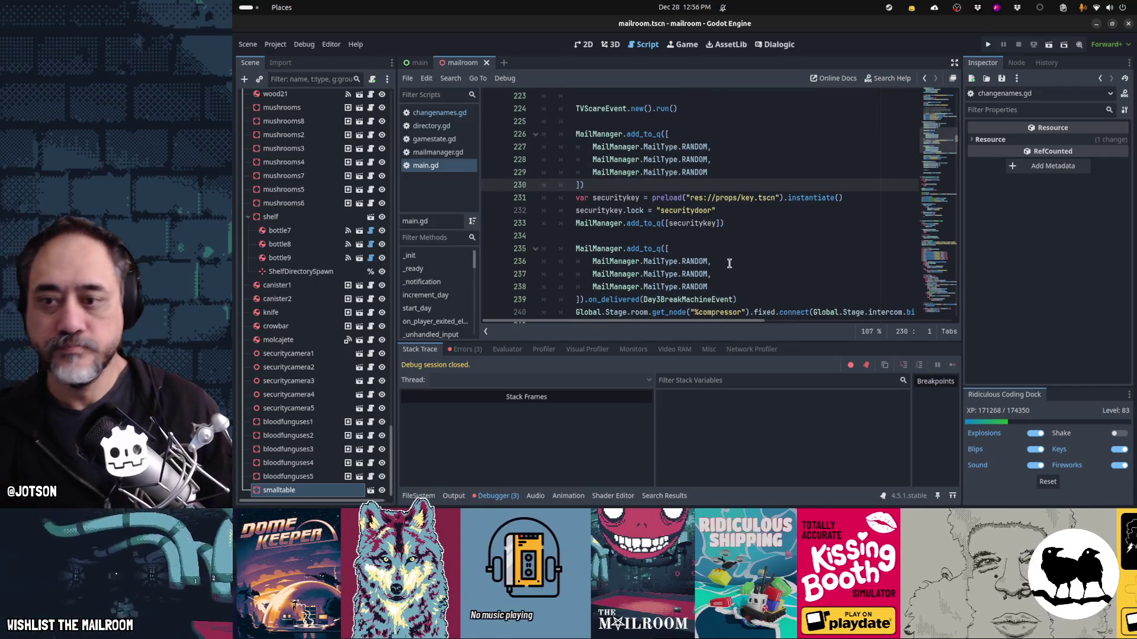
key(Up)
key(Up)
key(Up)
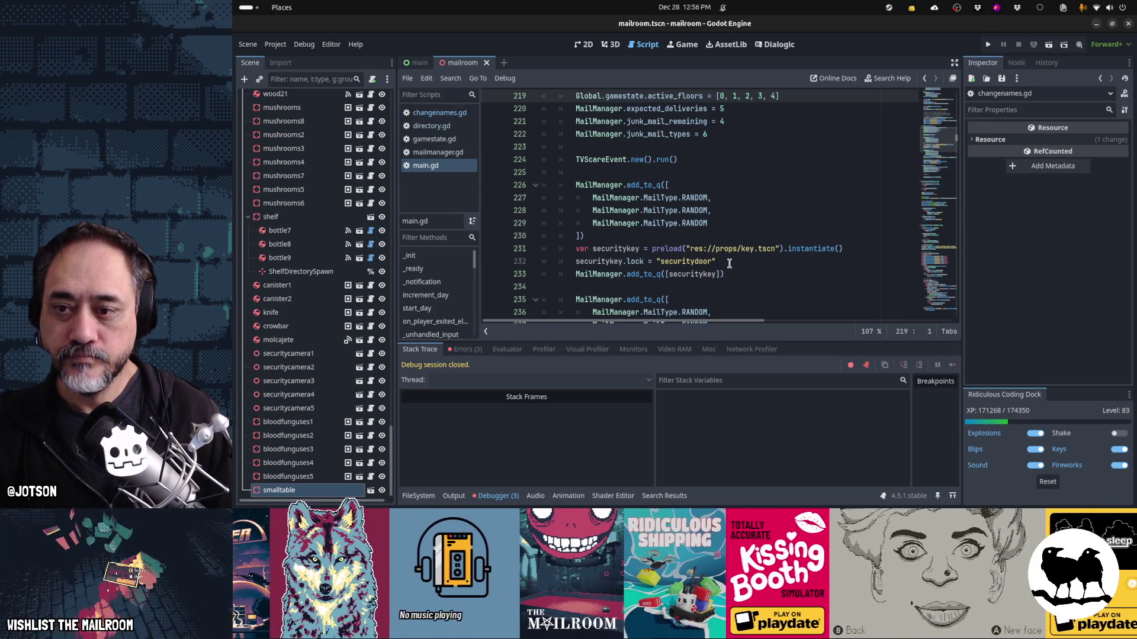
key(Up)
key(Up)
key(Up)
key(Down)
key(Down)
key(Down)
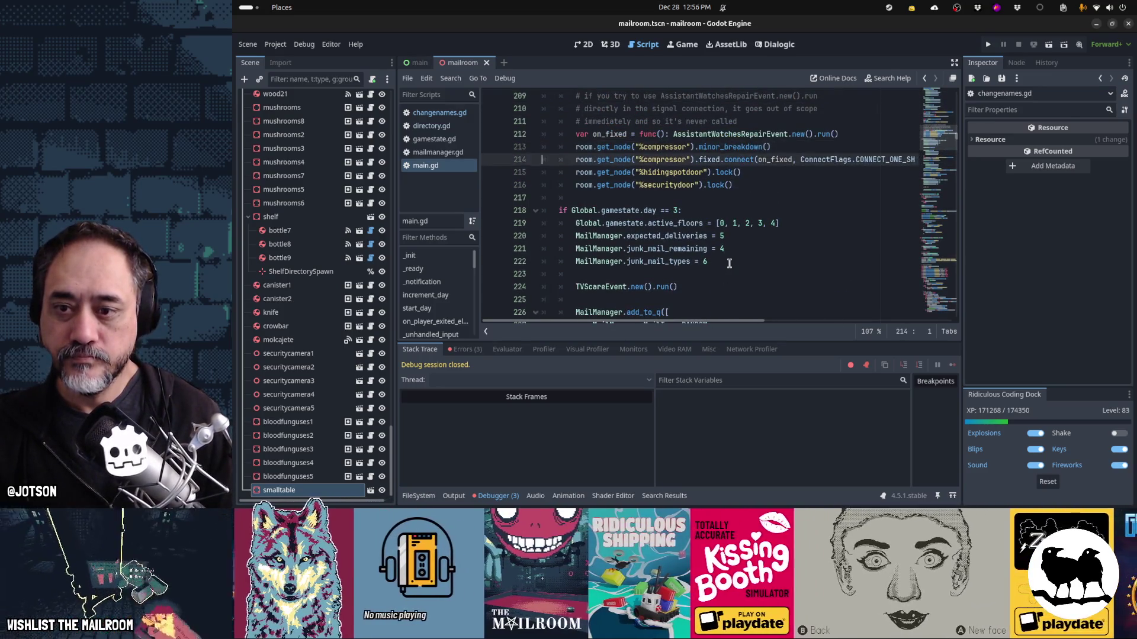
key(Down)
key(Down)
key(Down)
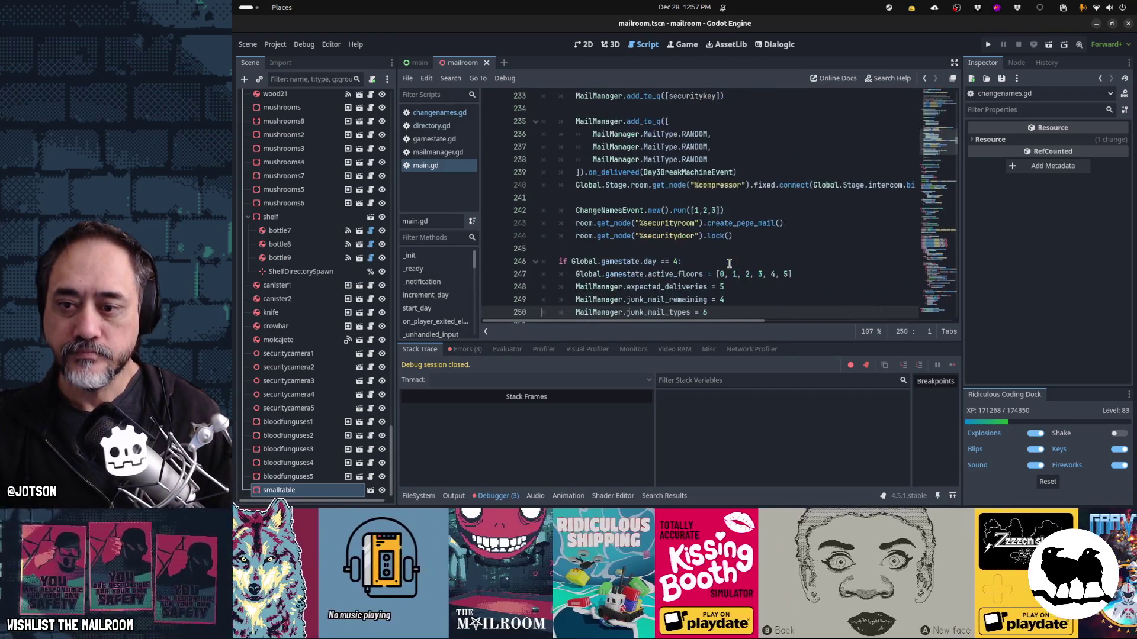
mouse_move(652, 506)
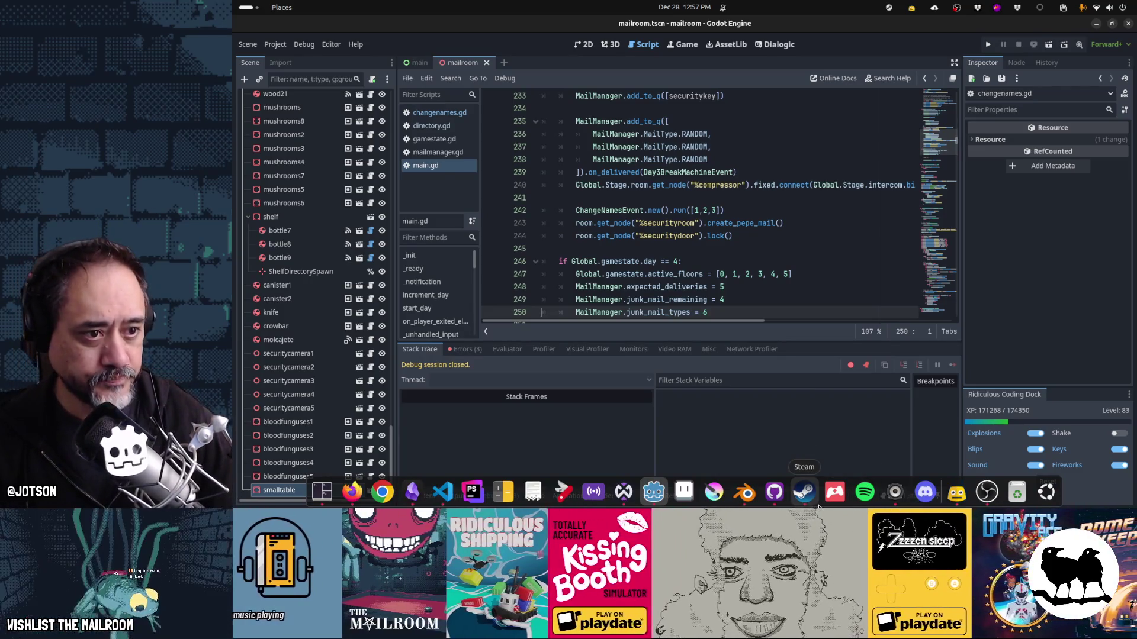
- Review the main.gd diff and commit the three files to main as 'Change some names in the book'
click(774, 491)
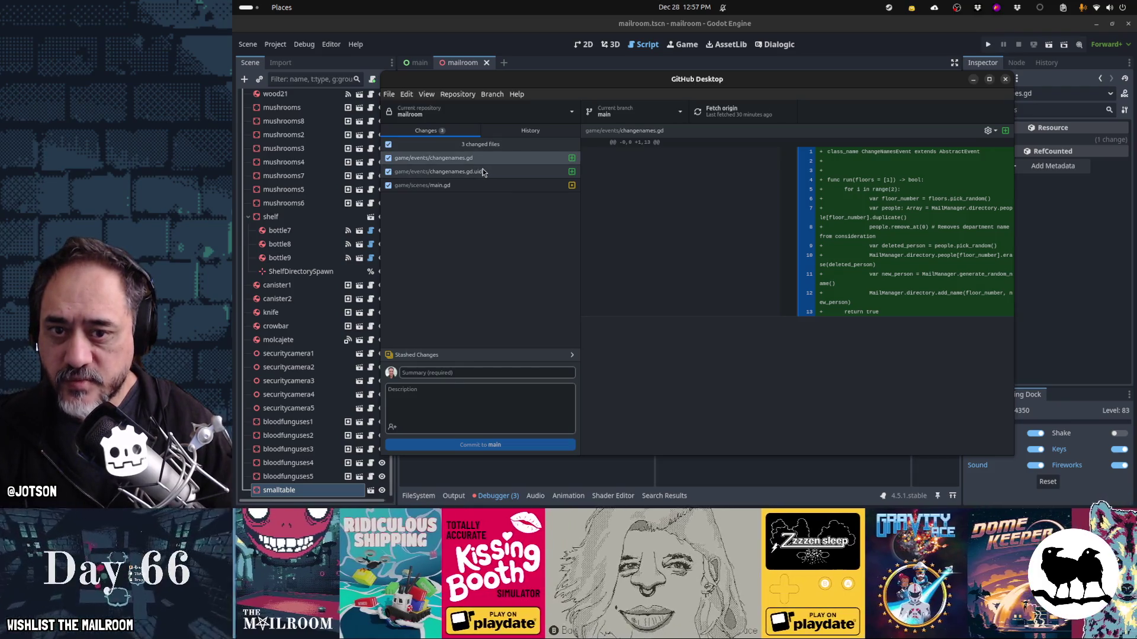
click(480, 172)
click(478, 186)
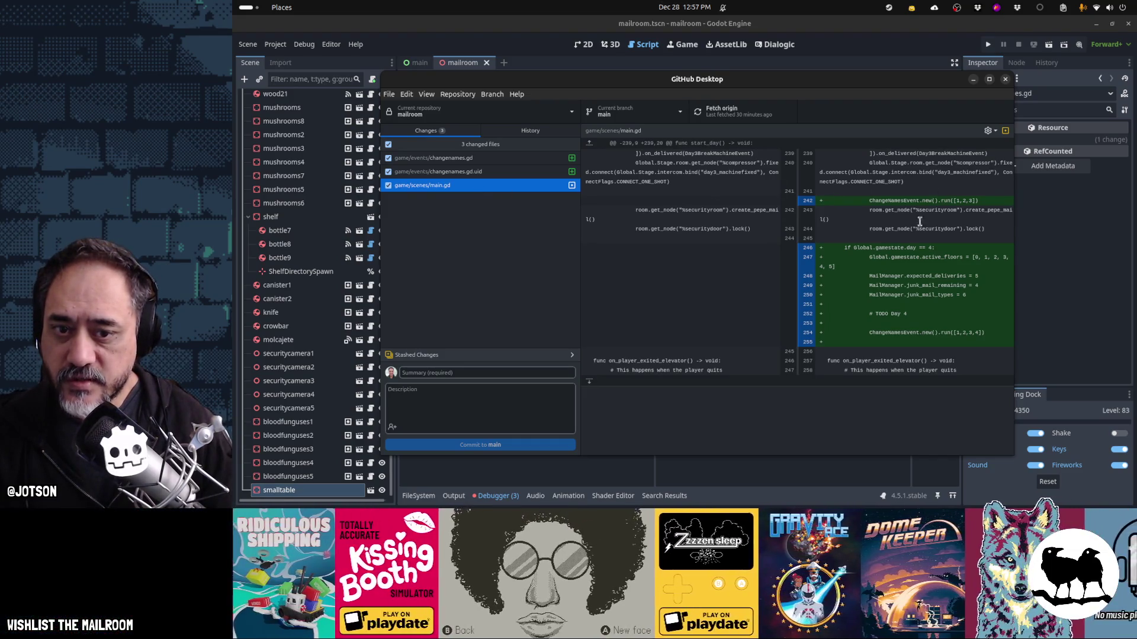
click(517, 371)
text(C)
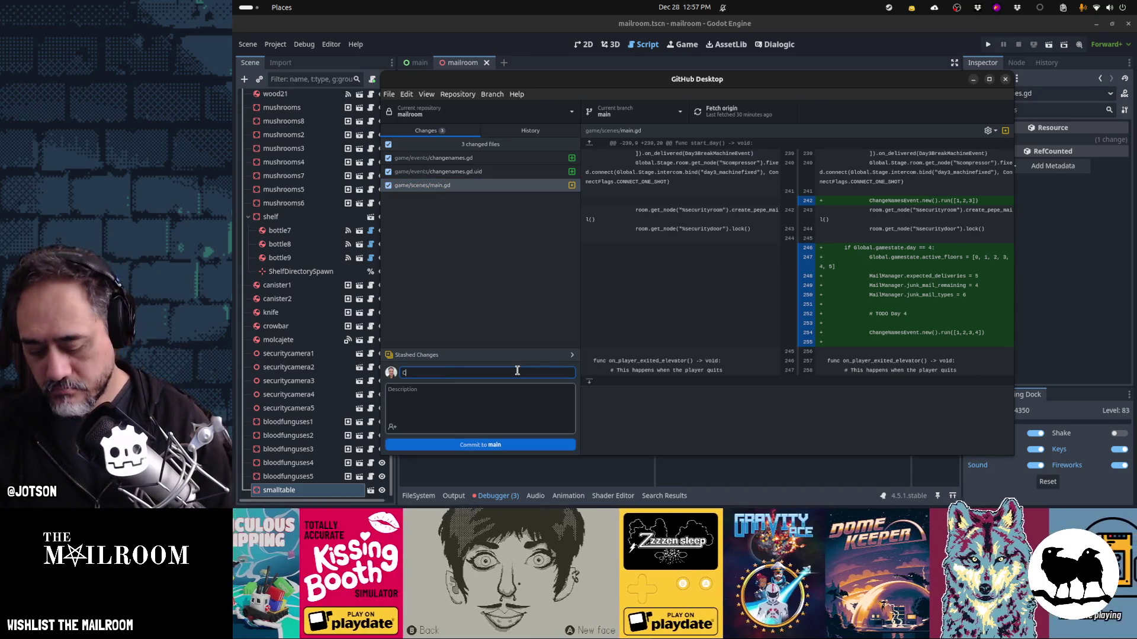
text(hange some names in the book)
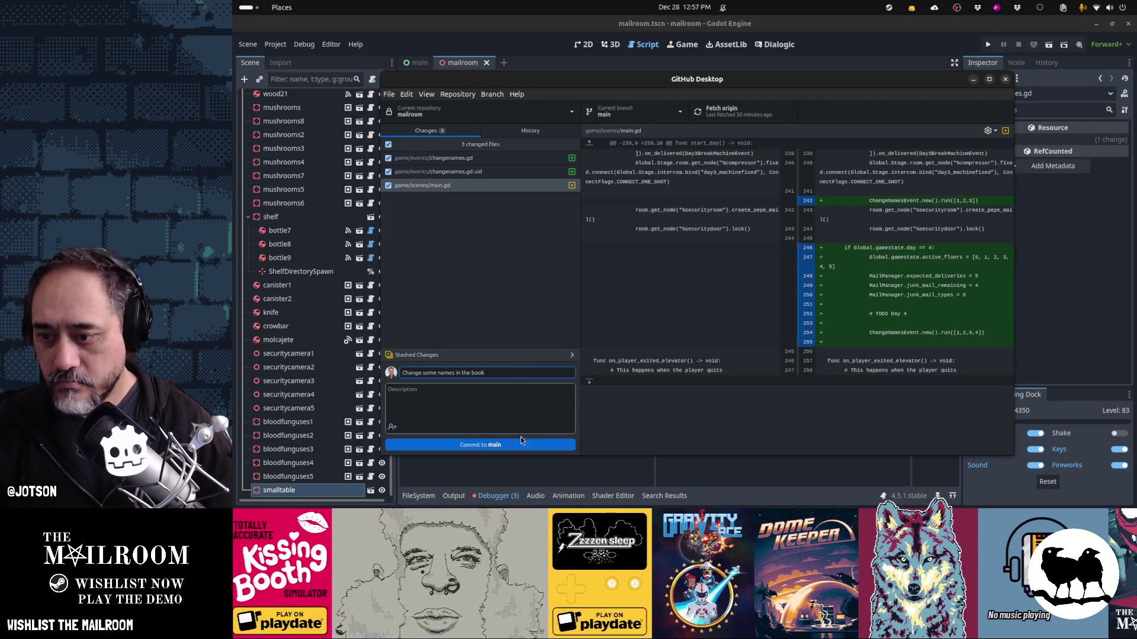
key(ctrl+Return)
key(alt+Tab)
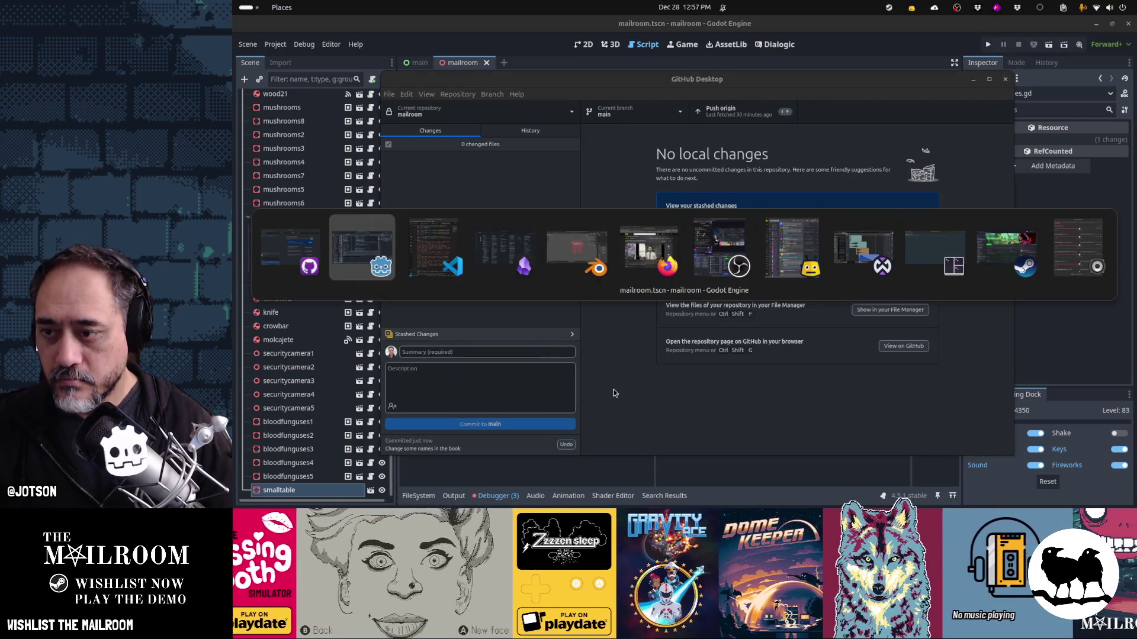
key(Tab)
key(Tab)
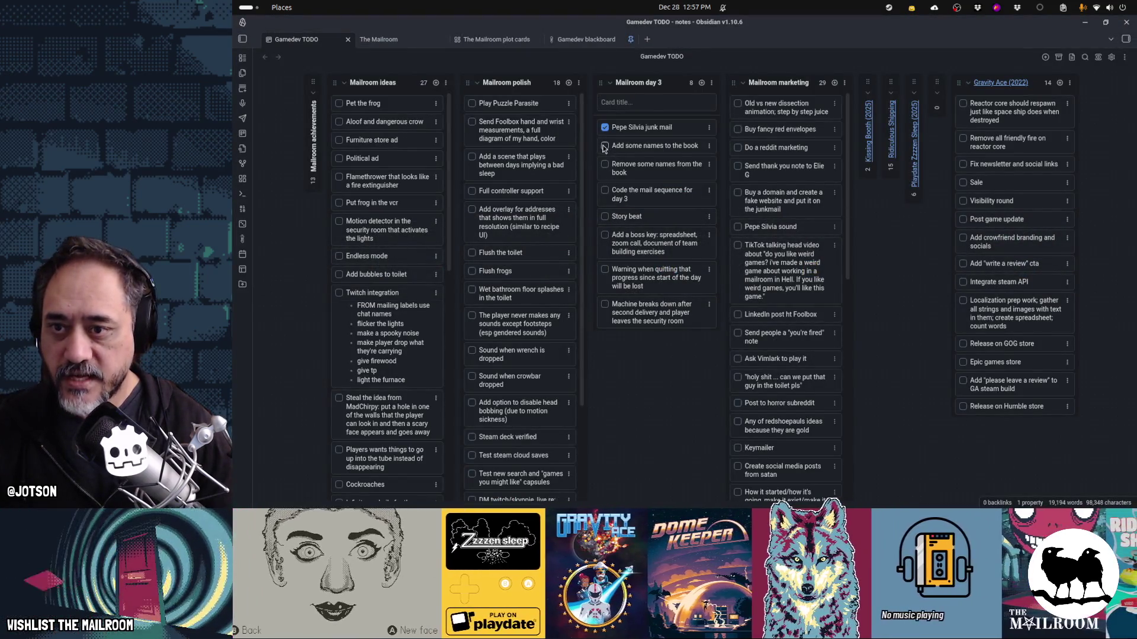
- Check off the 'Add some names' and 'Remove some names' cards and archive completed cards
click(604, 145)
click(605, 165)
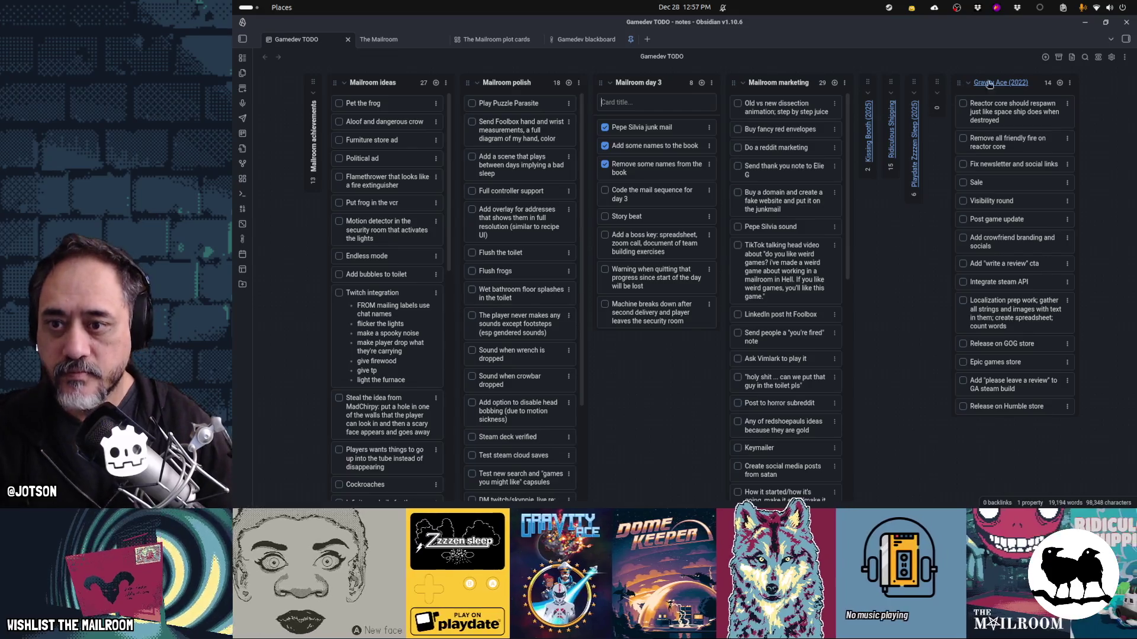
click(1124, 60)
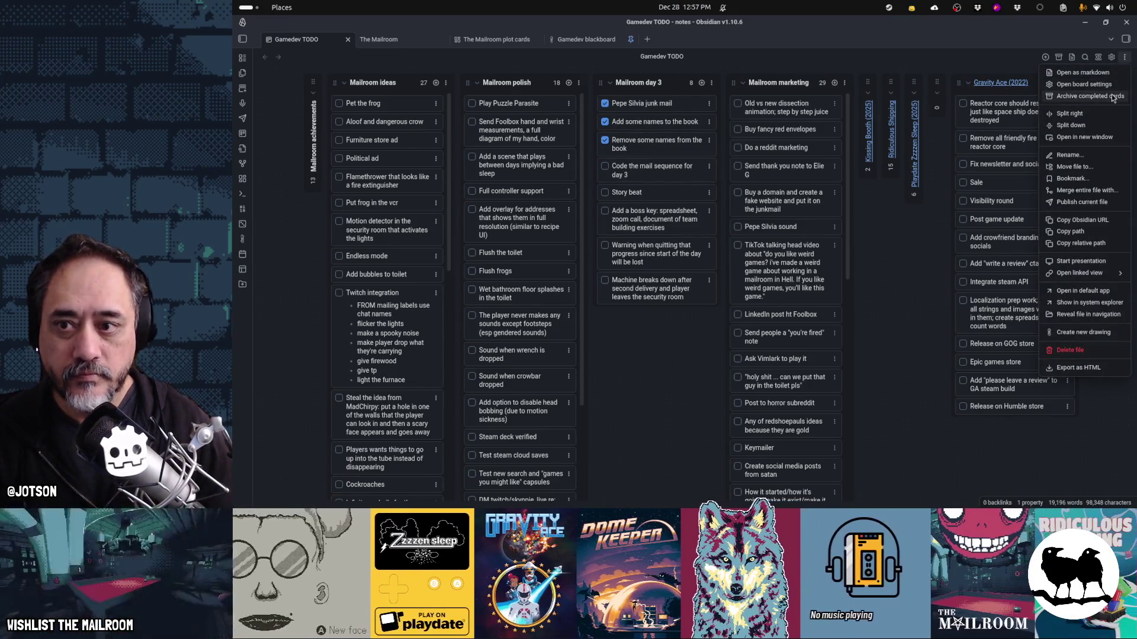
click(1042, 98)
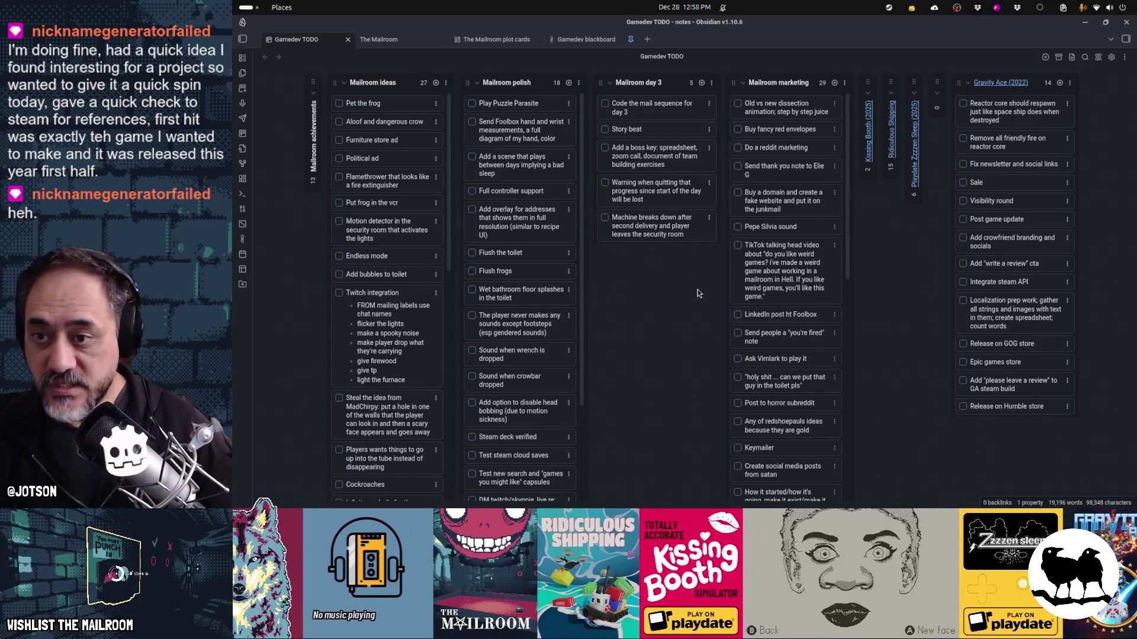
- Check off and archive the 'Machine breaks down' card, then move 'Add a boss key' above 'Story beat'
click(604, 217)
right_click(716, 233)
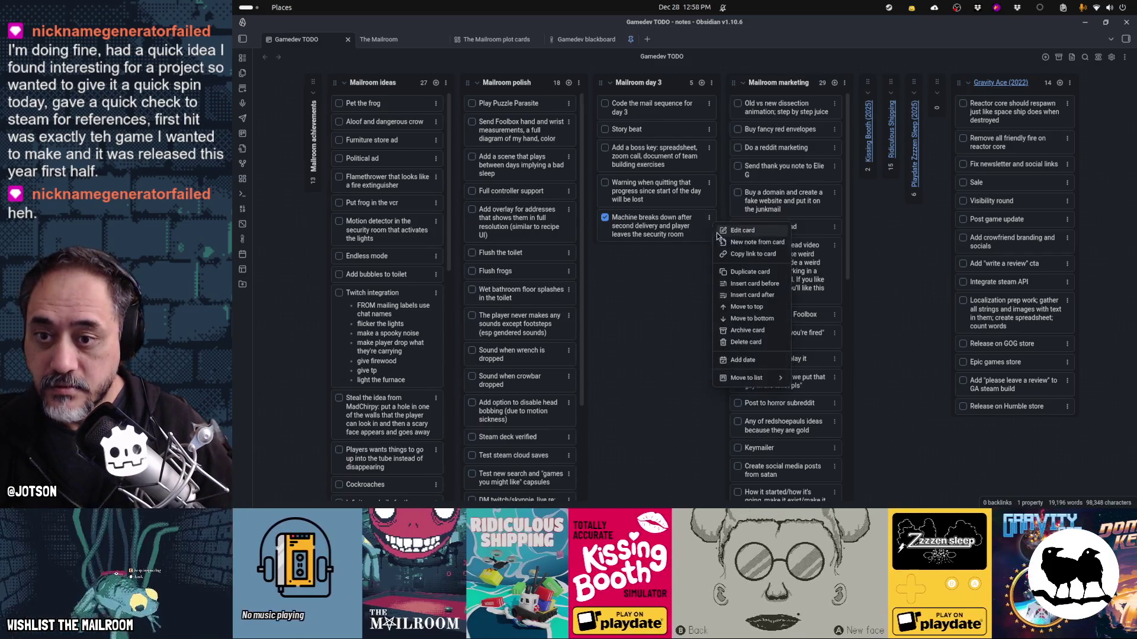
click(734, 330)
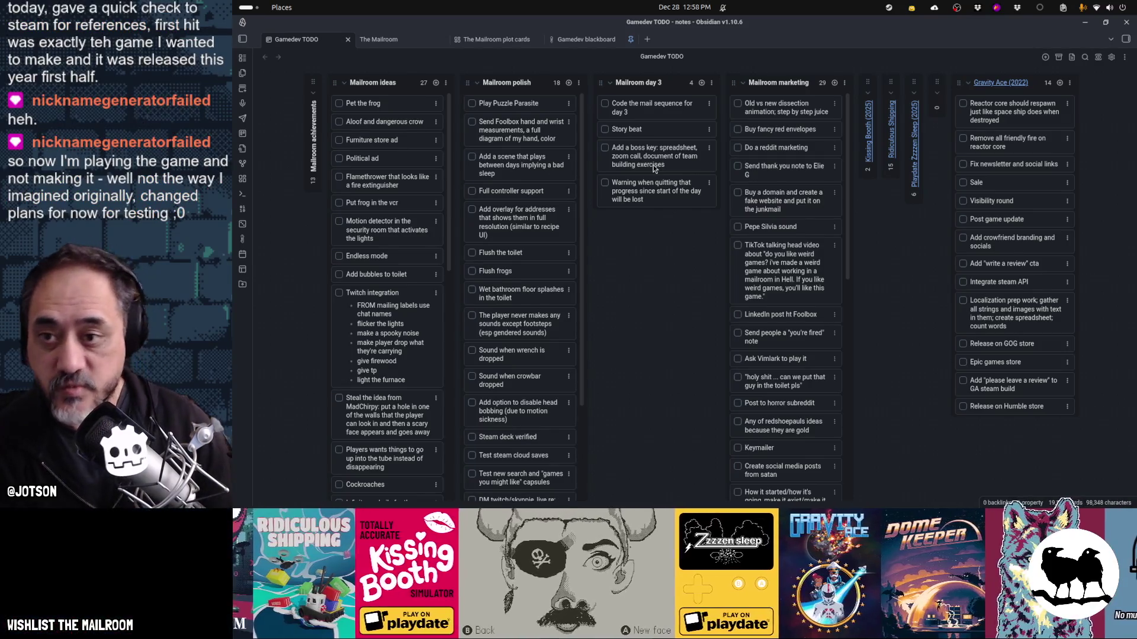
drag(654, 168, 650, 142)
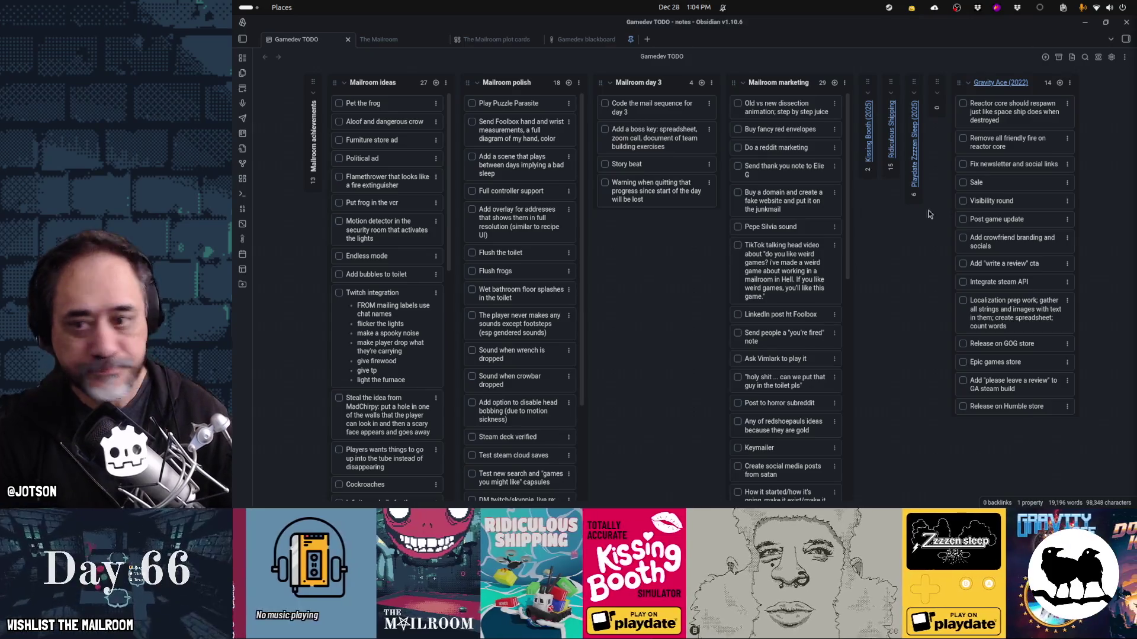
- Bring the web browser window to the front
mouse_move(441, 495)
click(350, 499)
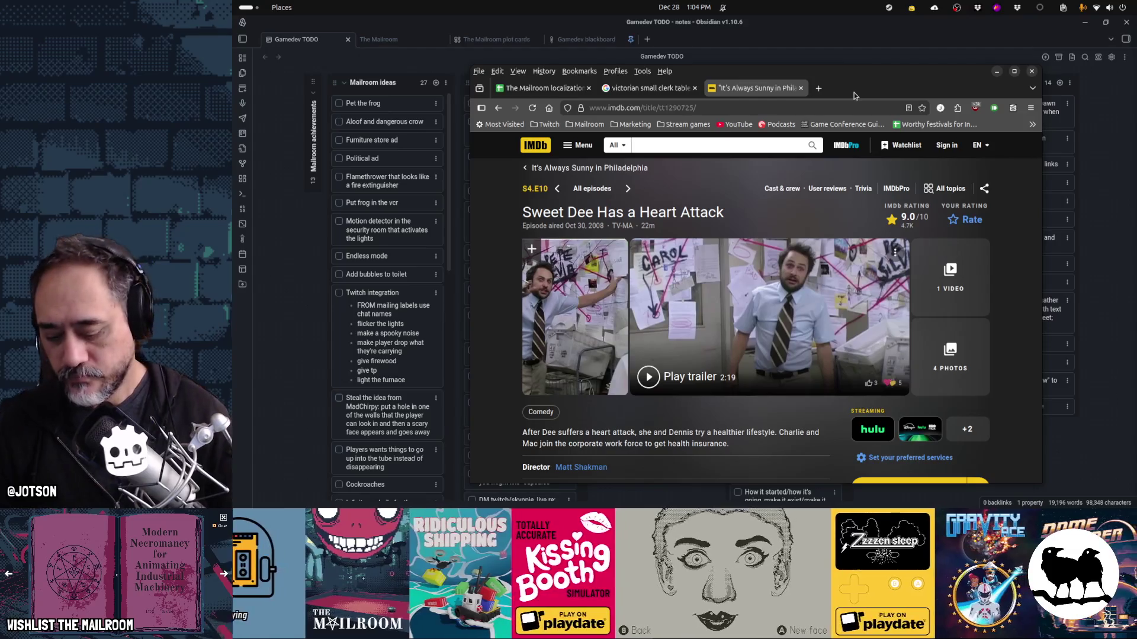
- In a new Firefox tab, load the Twitch Godot game development directory bookmark
key(ctrl+t)
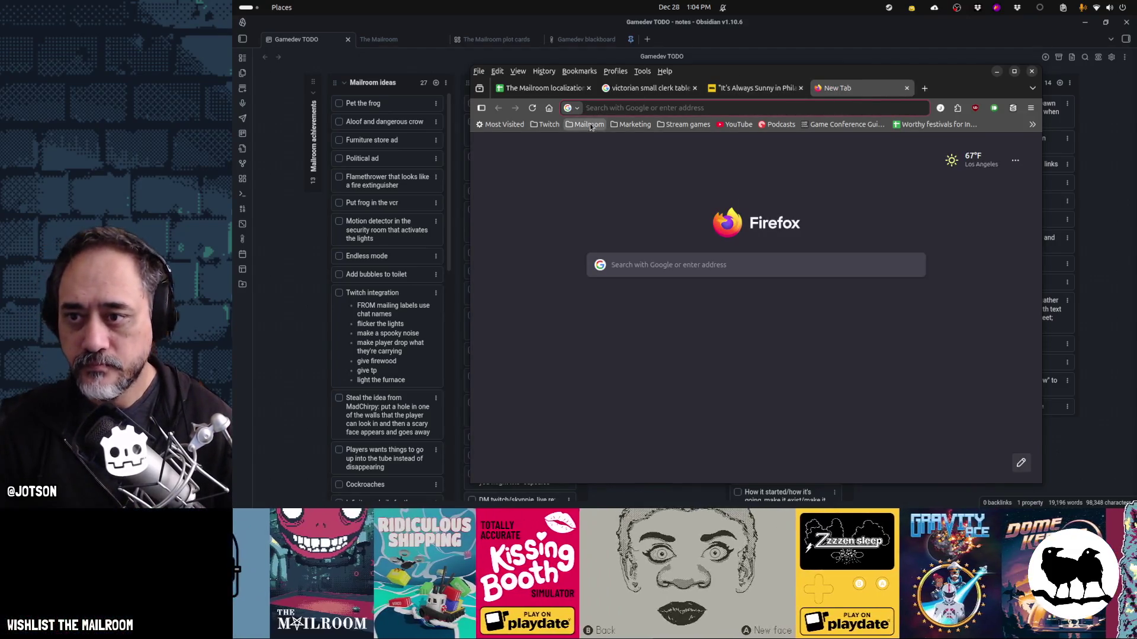
click(547, 125)
click(592, 142)
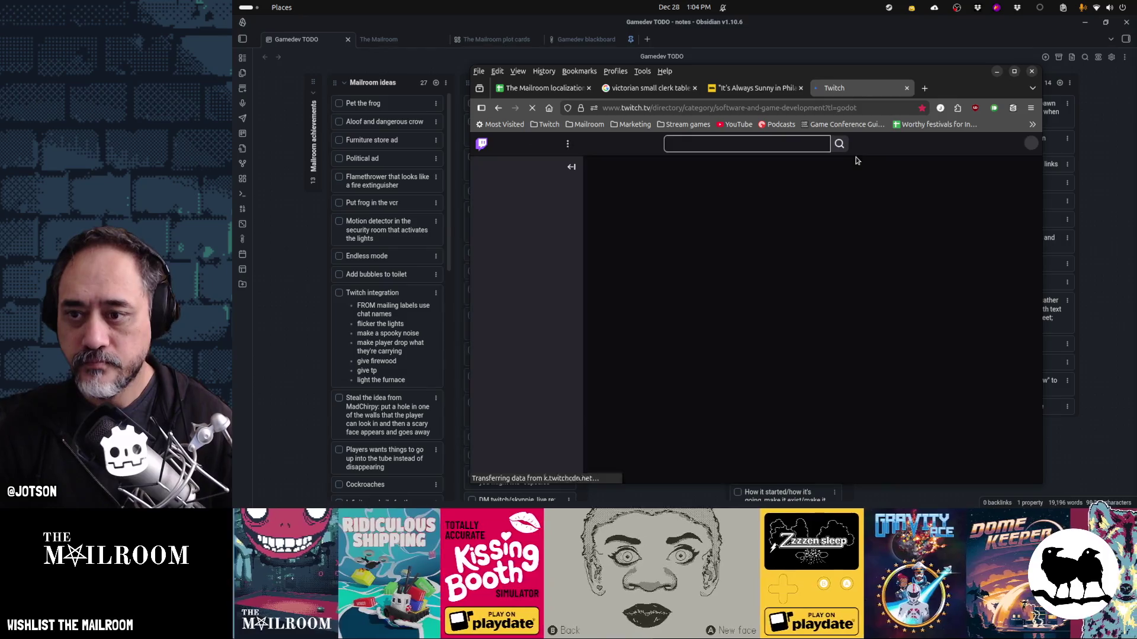